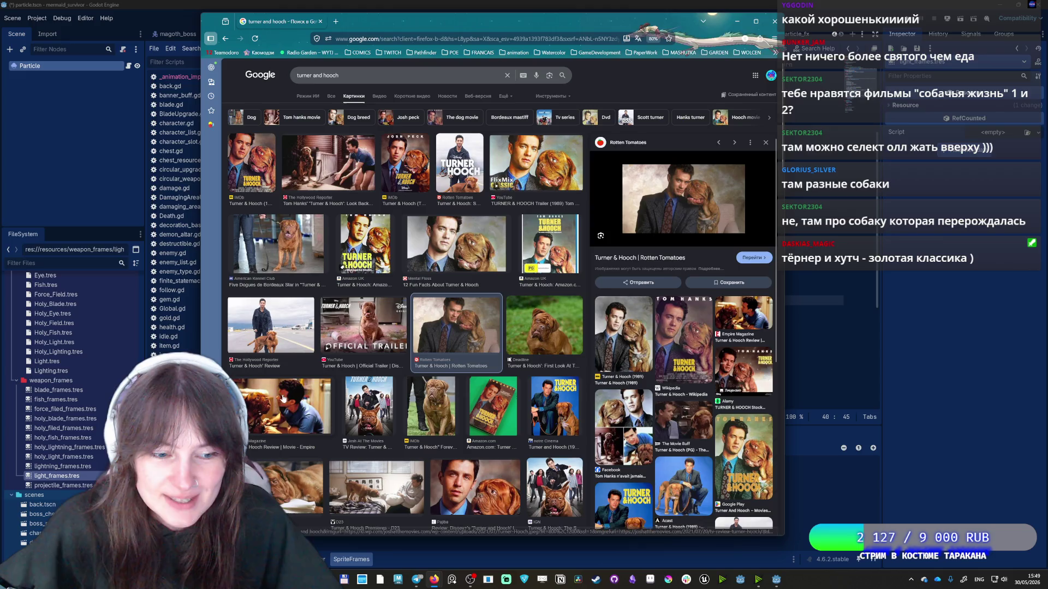
Step: Preview four Turner & Hooch image results, return to All results, and close the browser tab
click(352, 409)
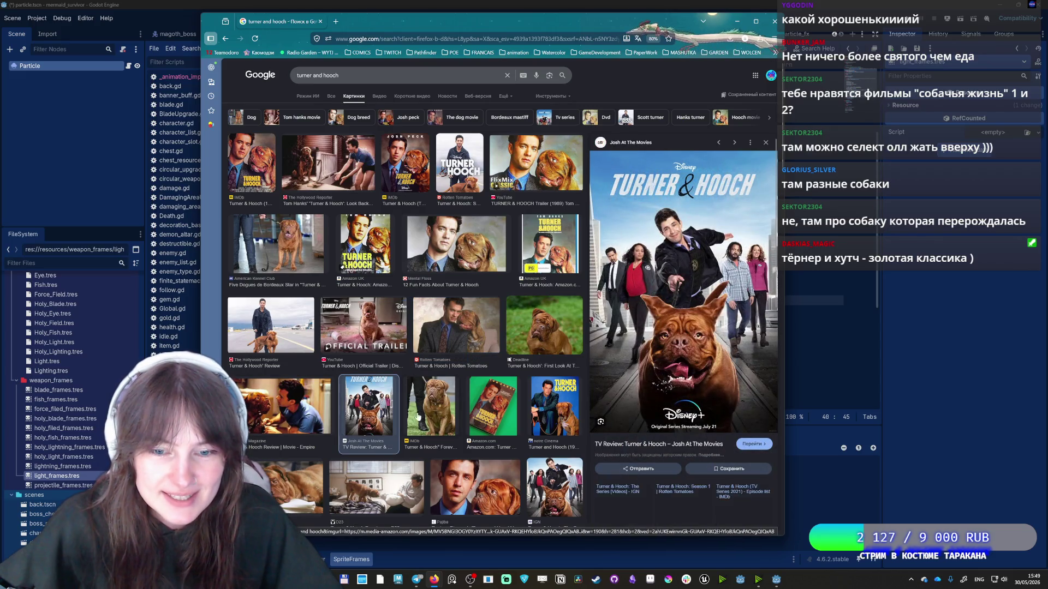
click(432, 411)
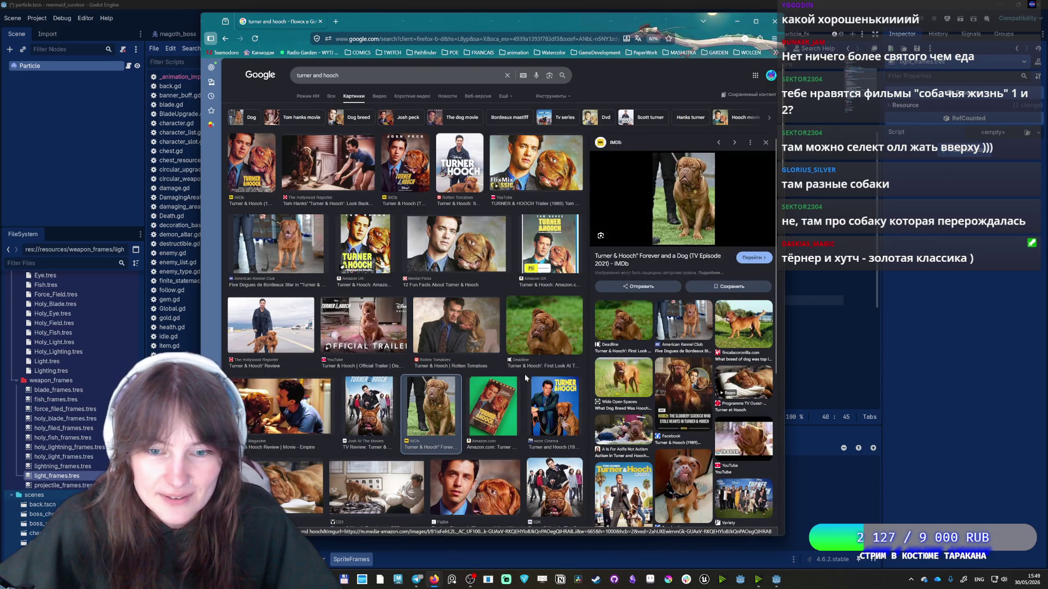
click(471, 326)
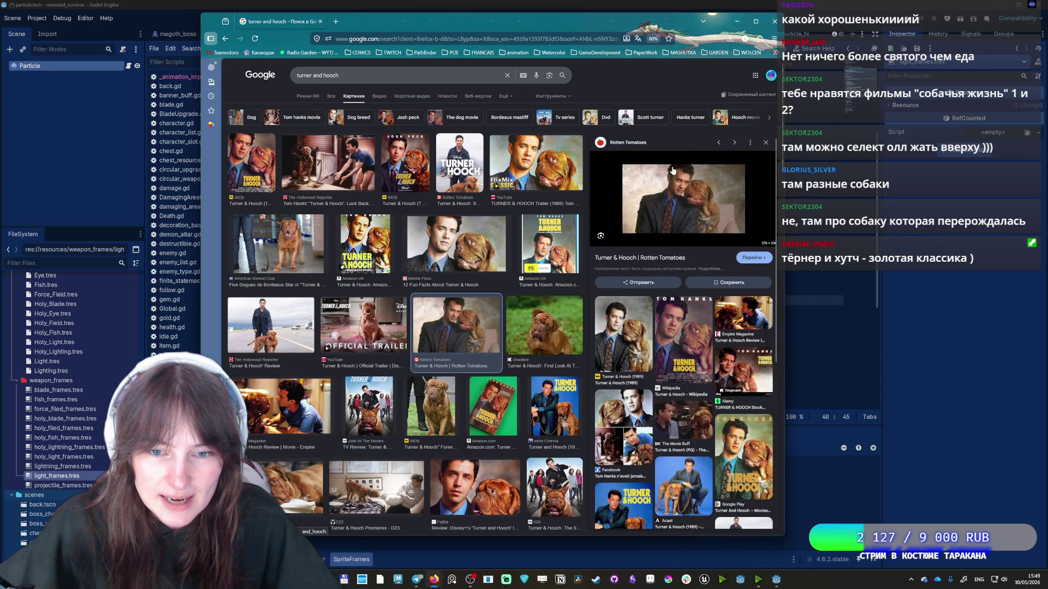
click(500, 174)
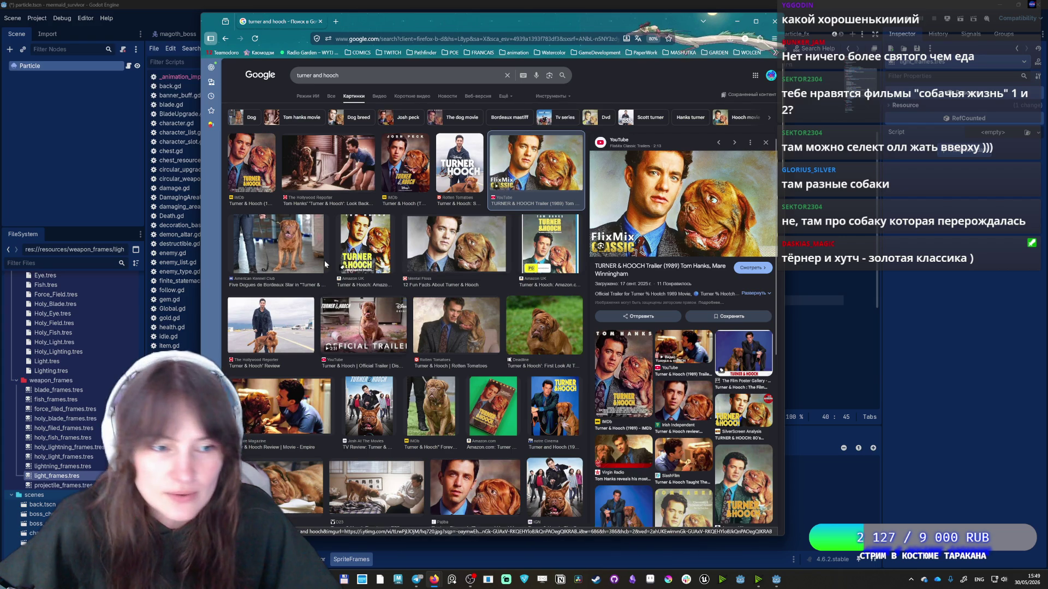
click(226, 38)
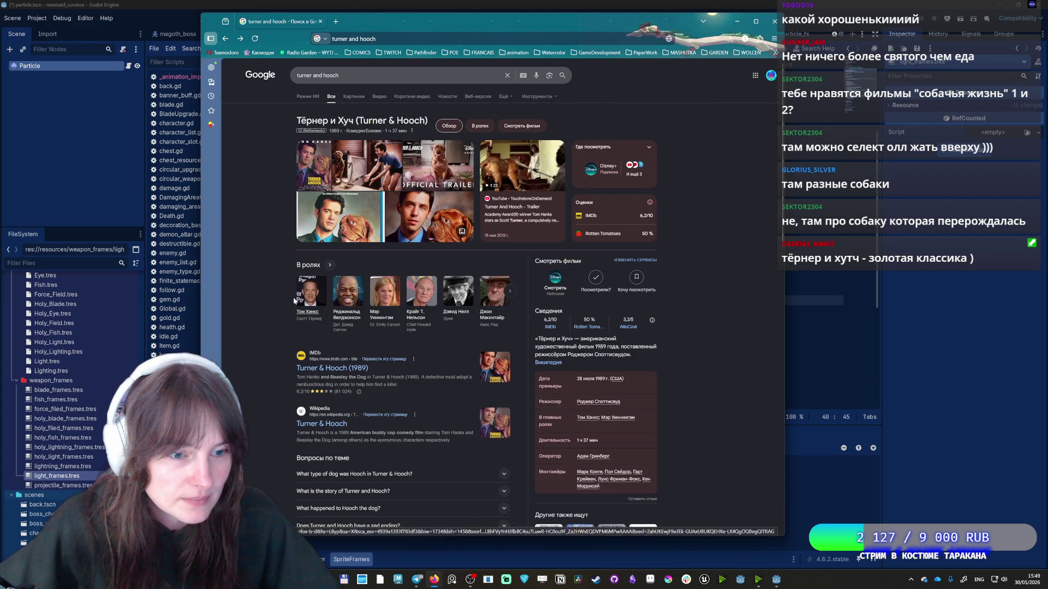
click(320, 22)
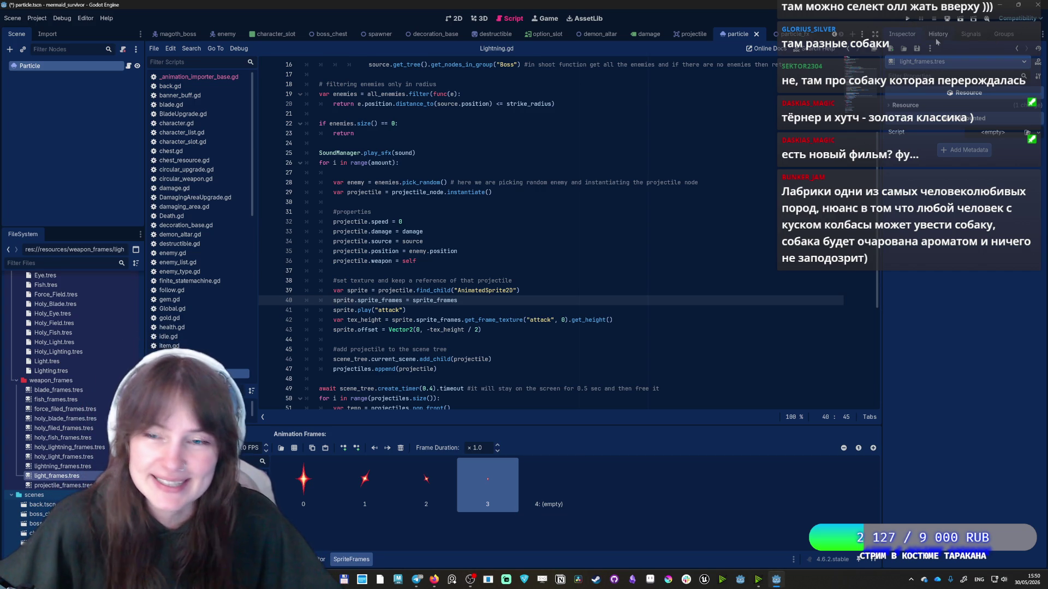
Step: Run the Godot project so the game's main menu with Start, Bestiary and Upgrades appears
click(906, 18)
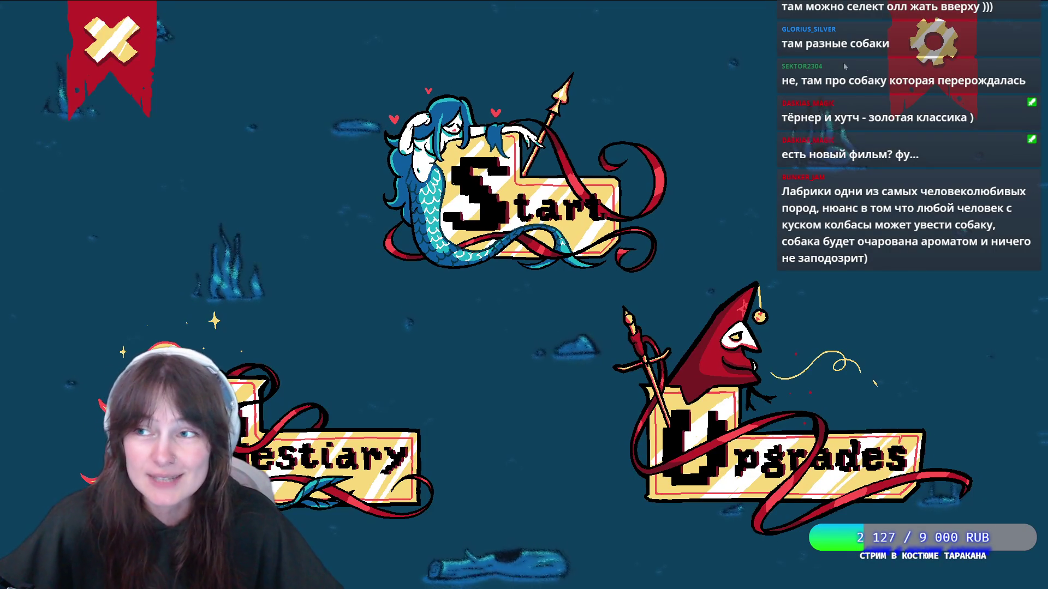
Step: Visit the settings screen, return, choose Start and begin a run from character selection
click(933, 41)
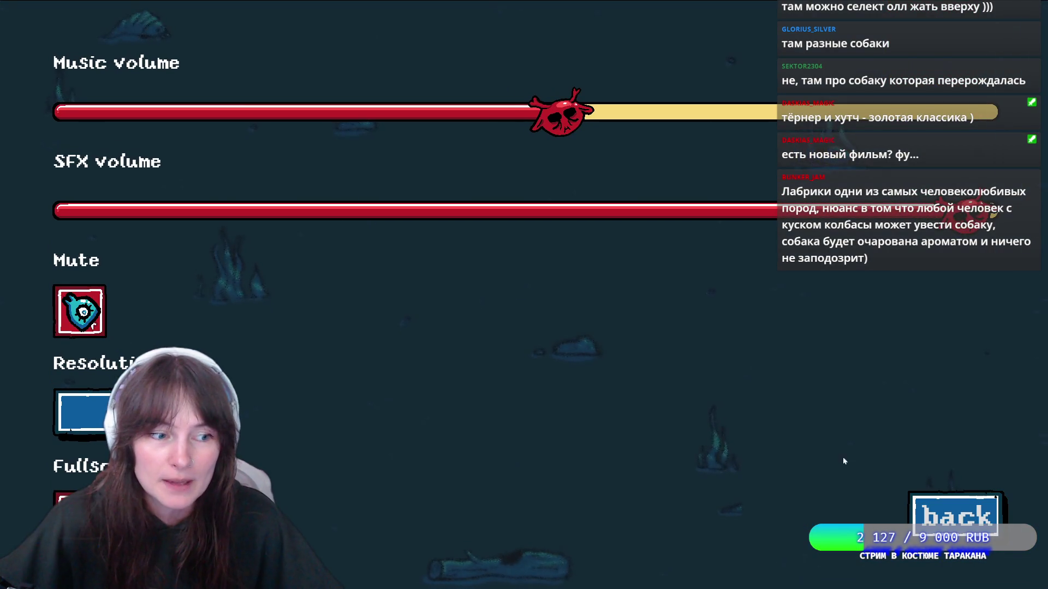
click(956, 516)
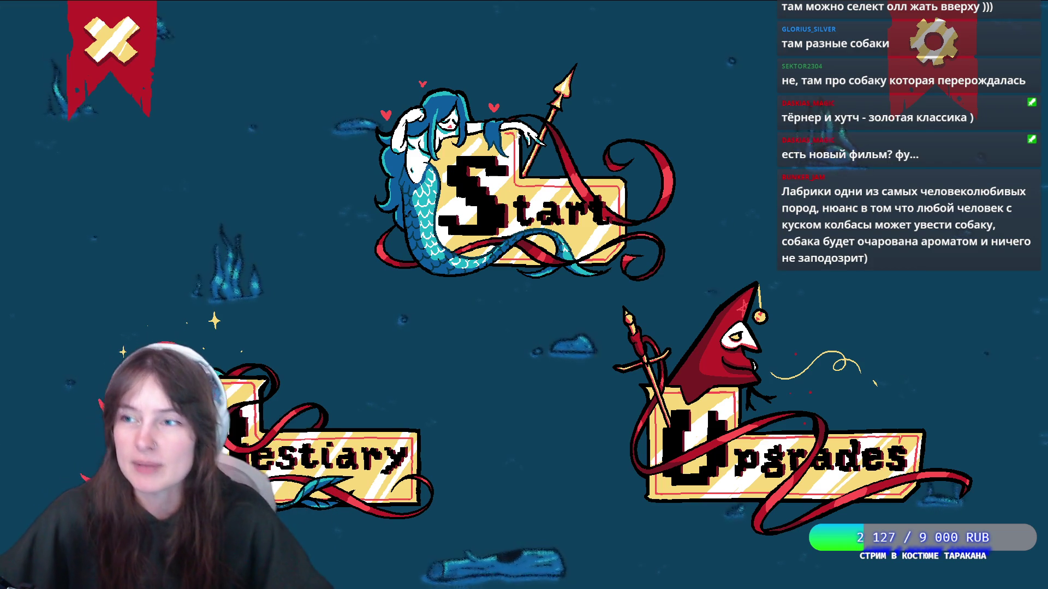
click(471, 260)
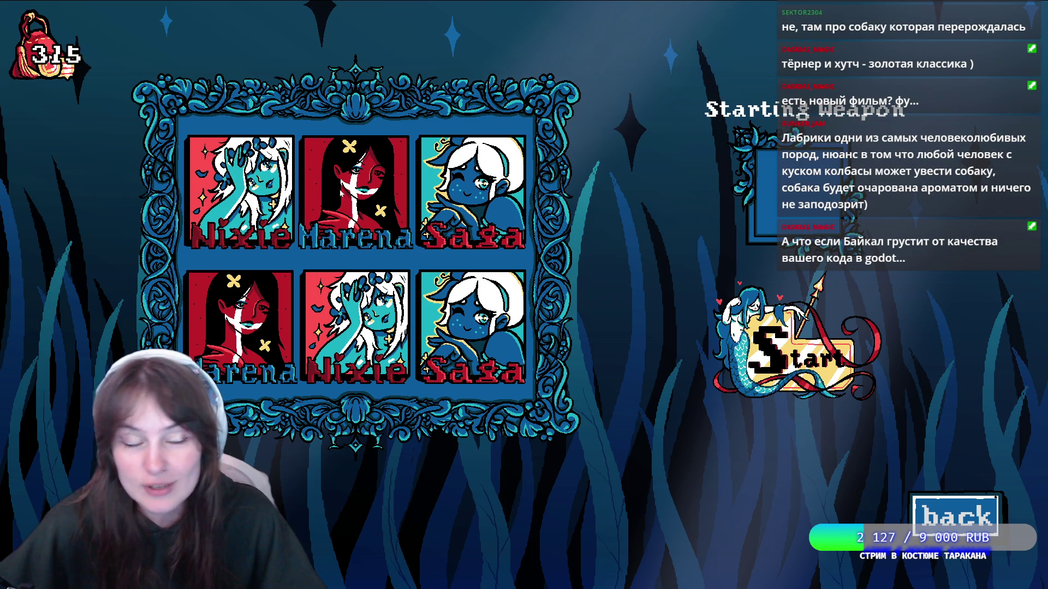
click(798, 354)
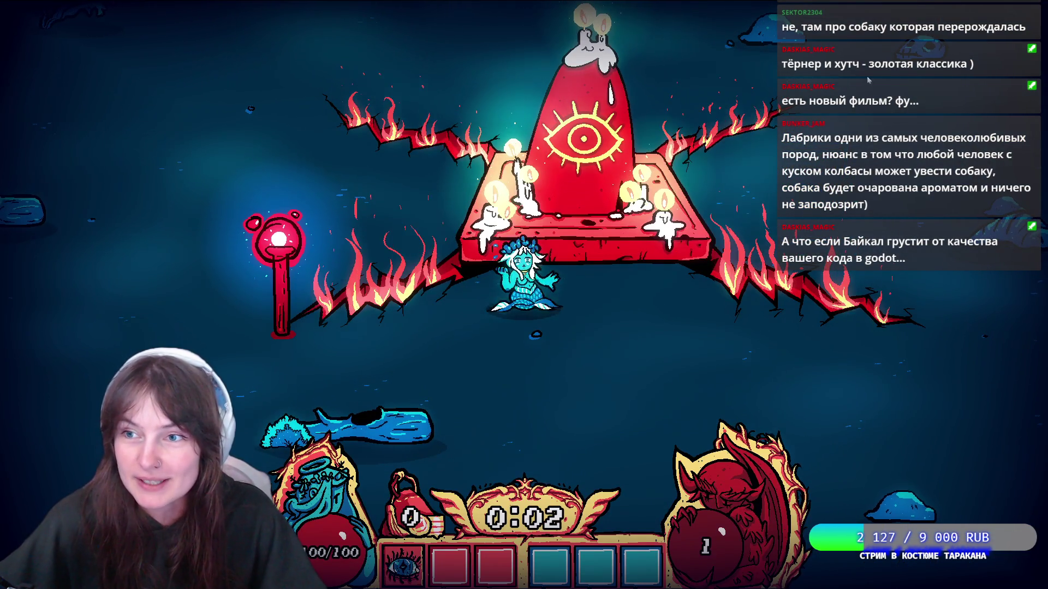
Step: Move the mermaid around the arena with WASD and take an upgrade at the first level-up
key(s)
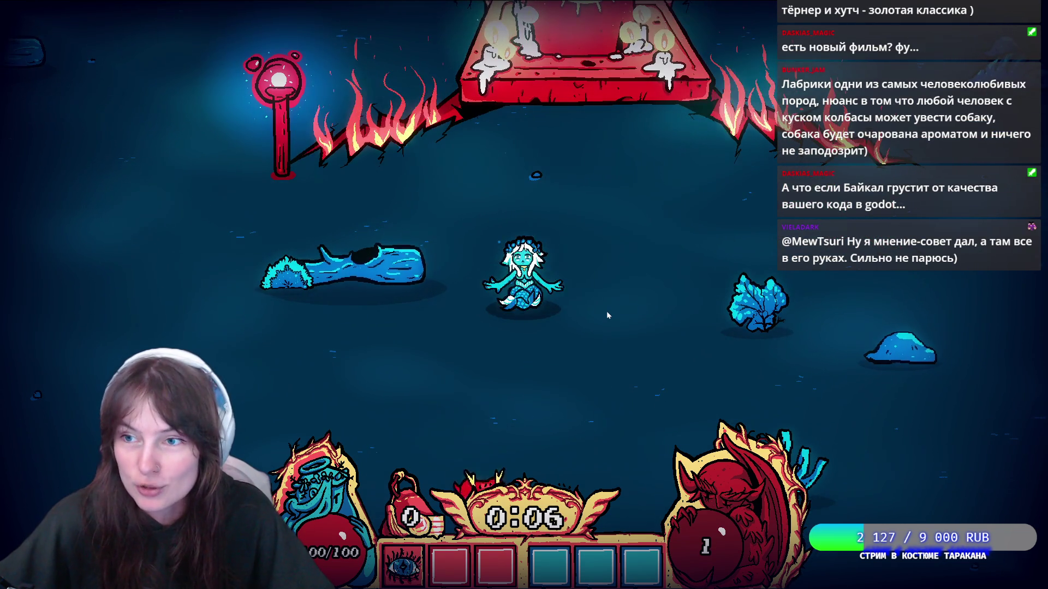
key(s)
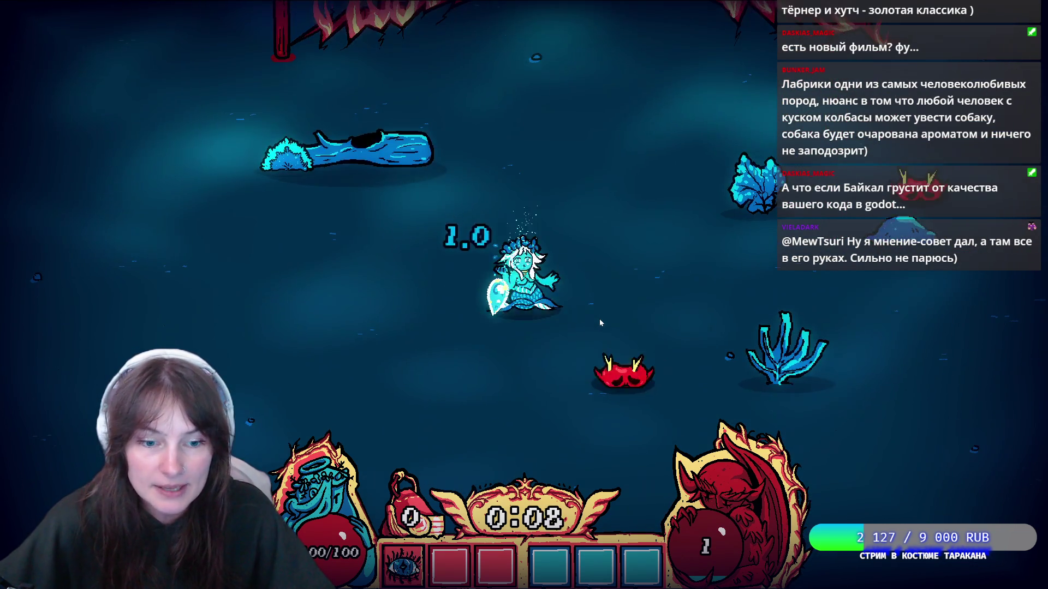
key(s)
key(d)
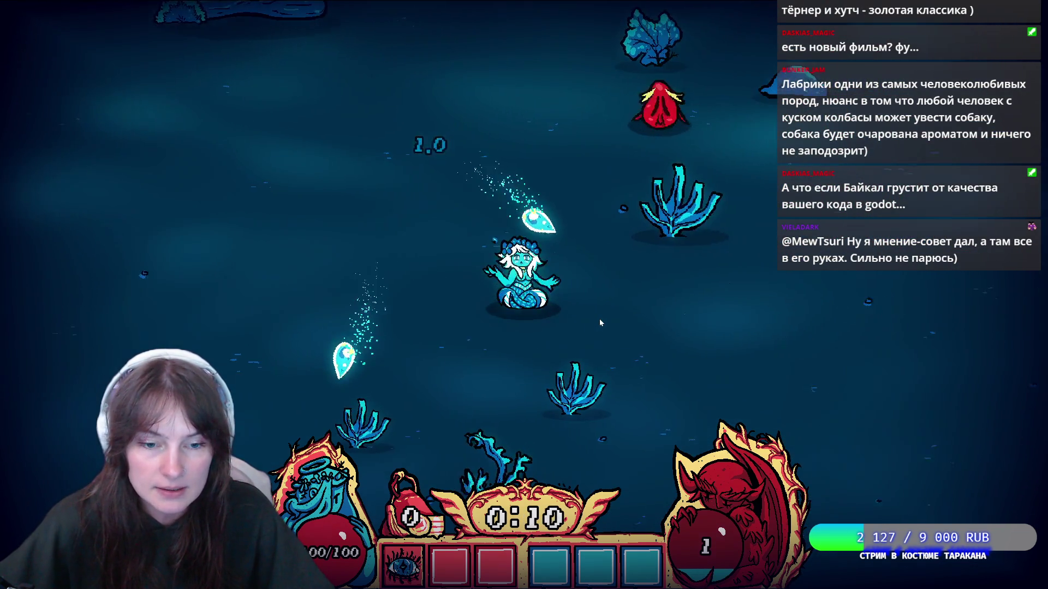
key(a)
key(w)
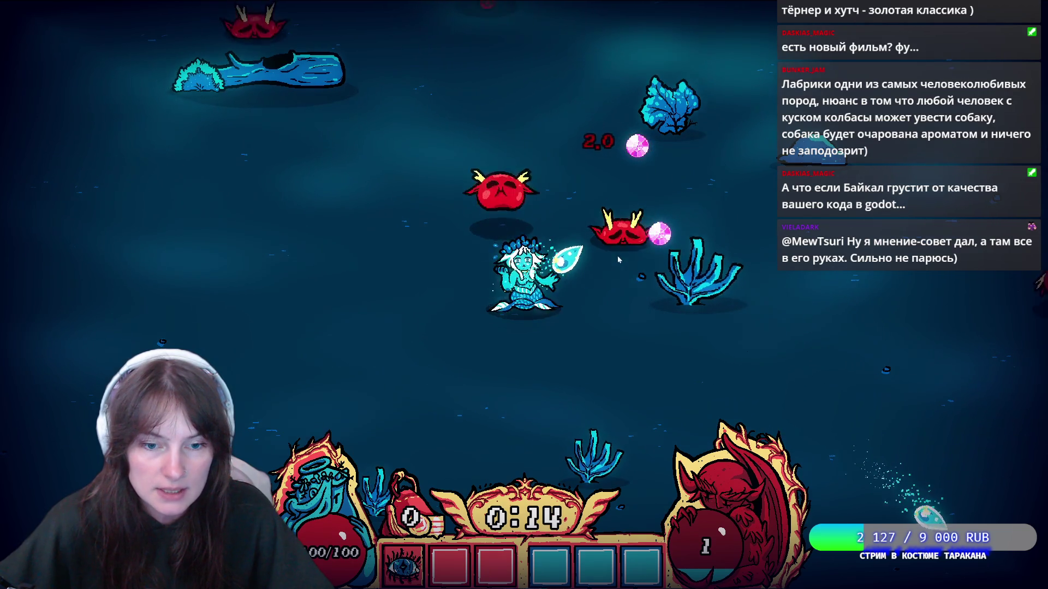
key(s)
key(d)
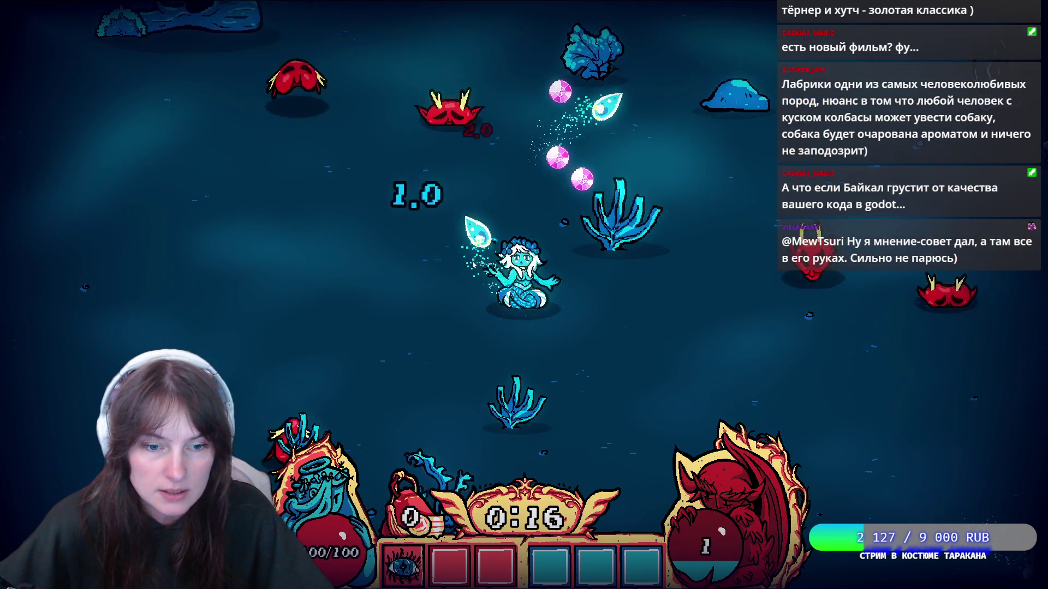
key(w)
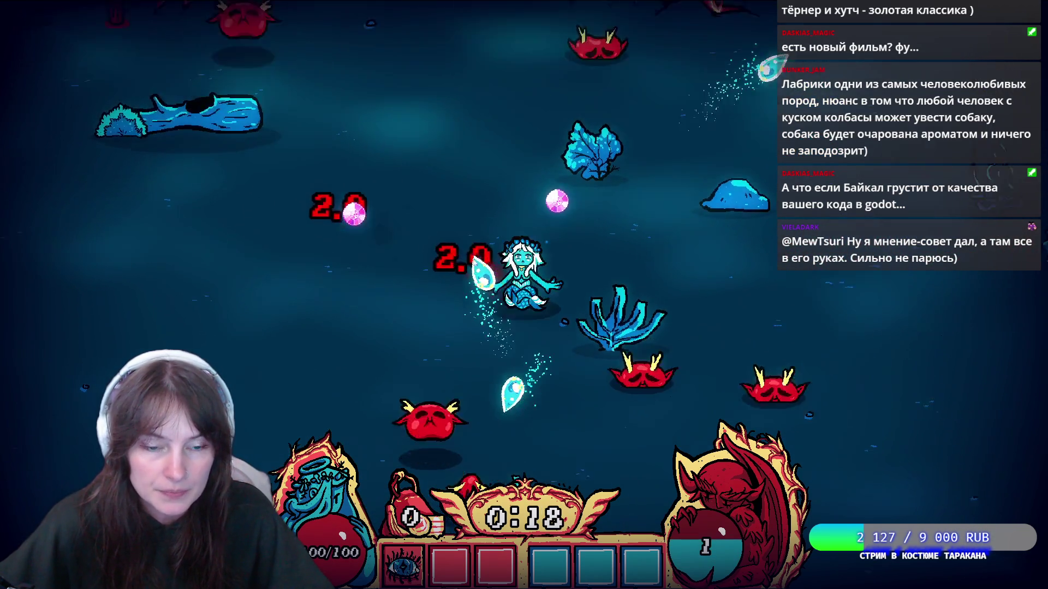
key(a)
key(d)
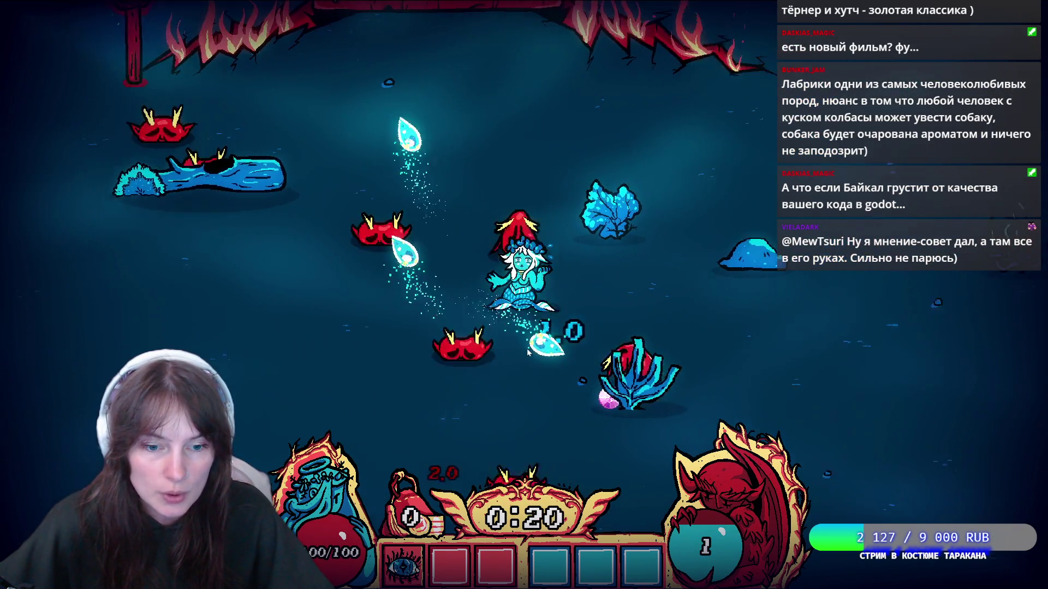
key(s)
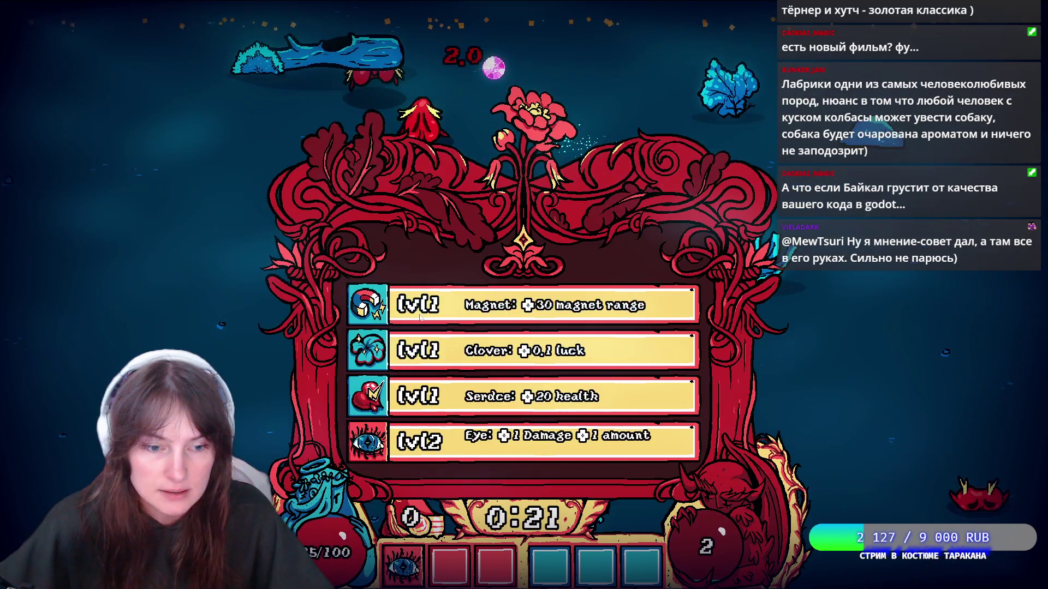
click(480, 449)
Step: Keep dodging and collecting experience, then pick the Spark extra projectile upgrade
key(s)
key(d)
key(w)
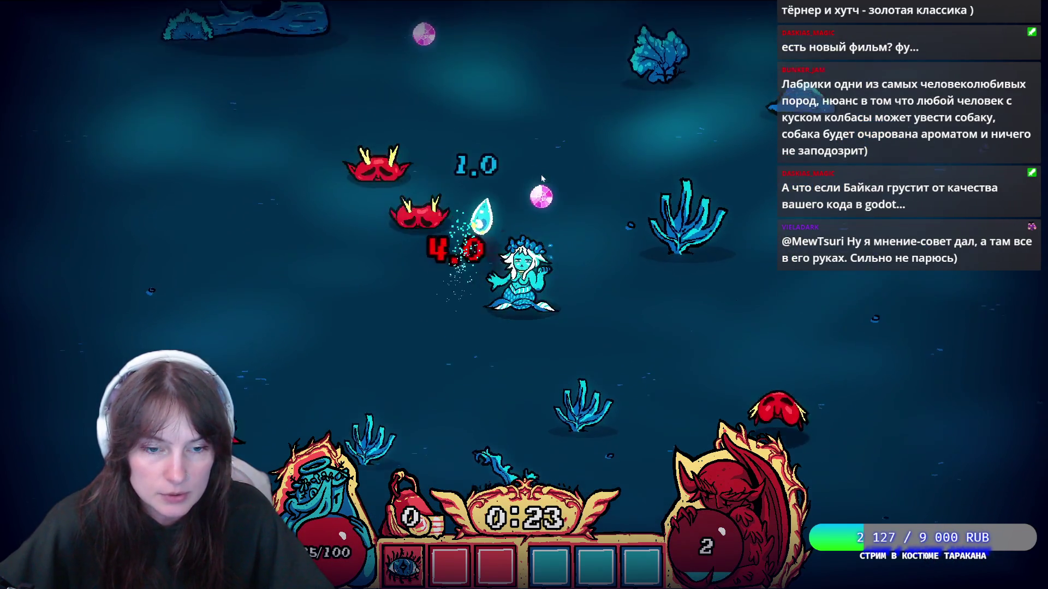
key(a)
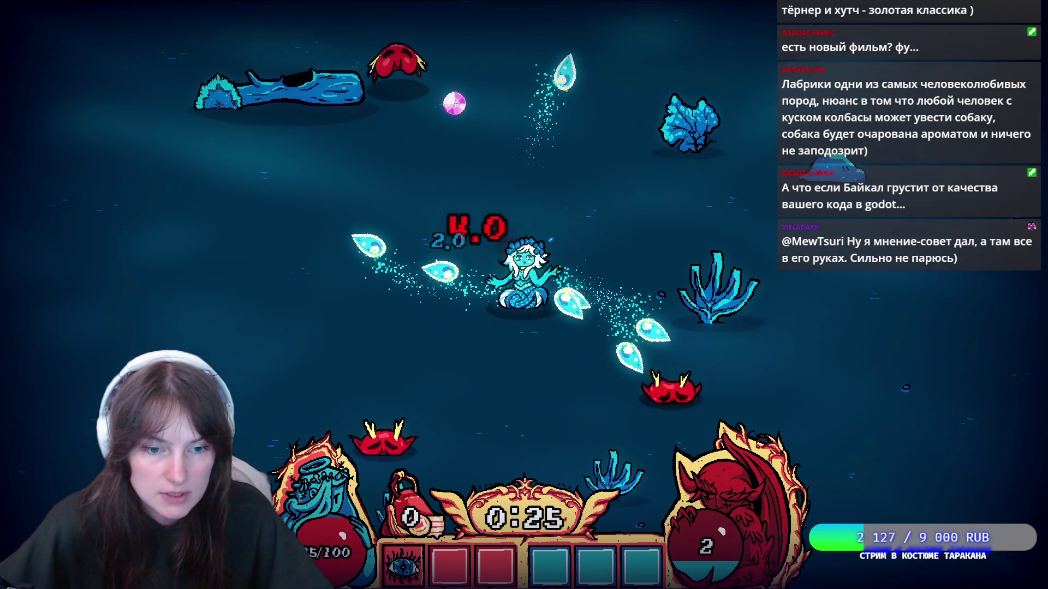
key(a)
key(s)
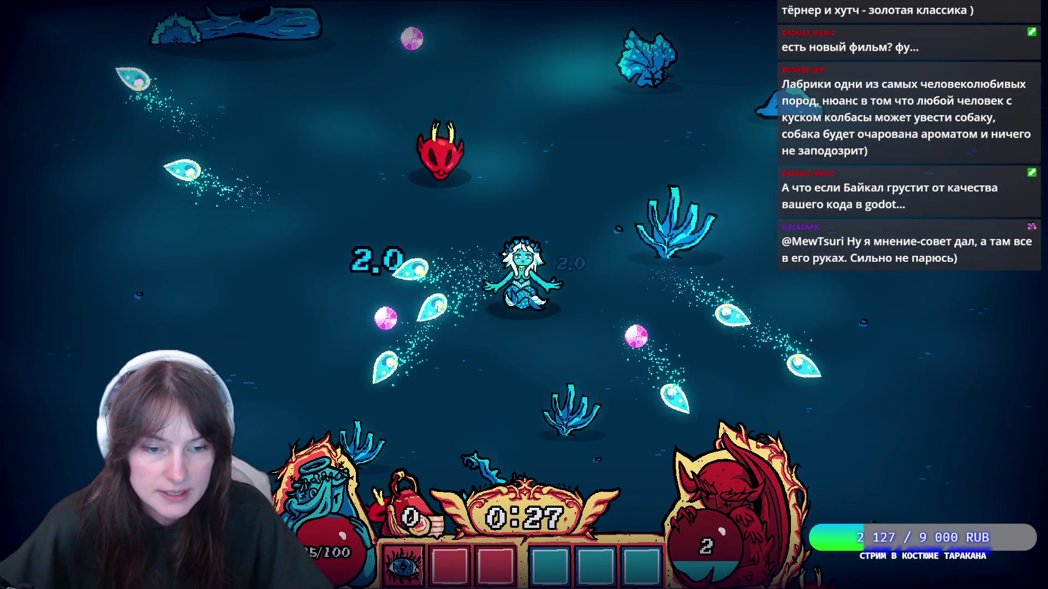
key(a)
key(s)
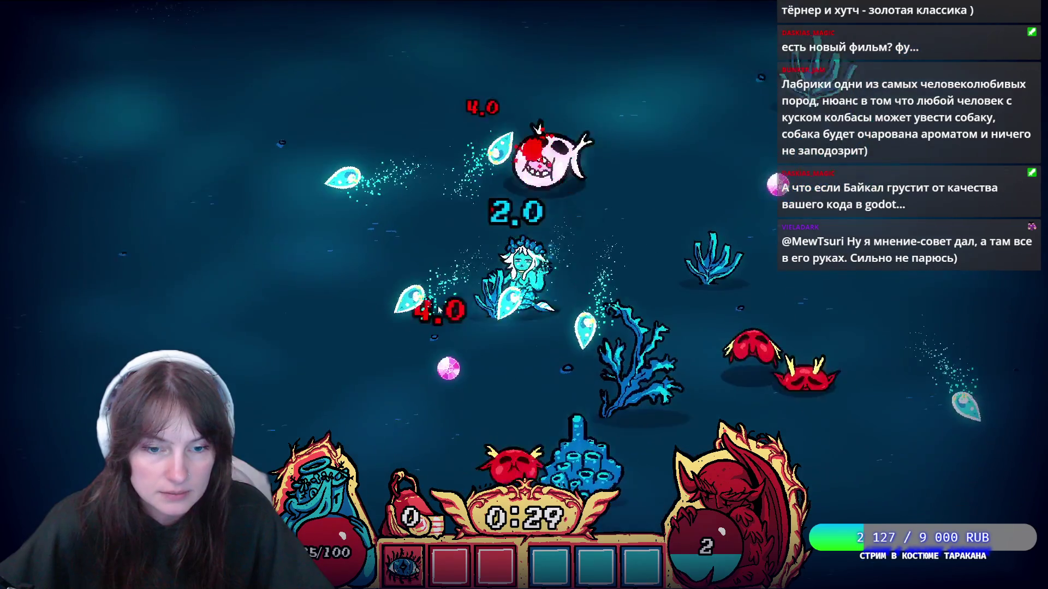
key(s)
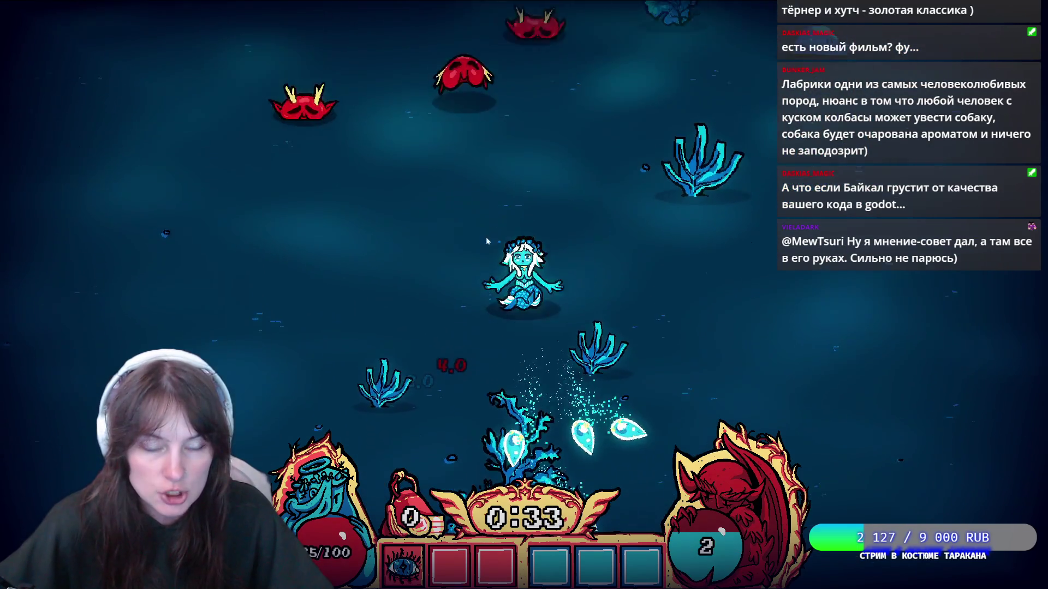
key(w)
key(d)
key(w)
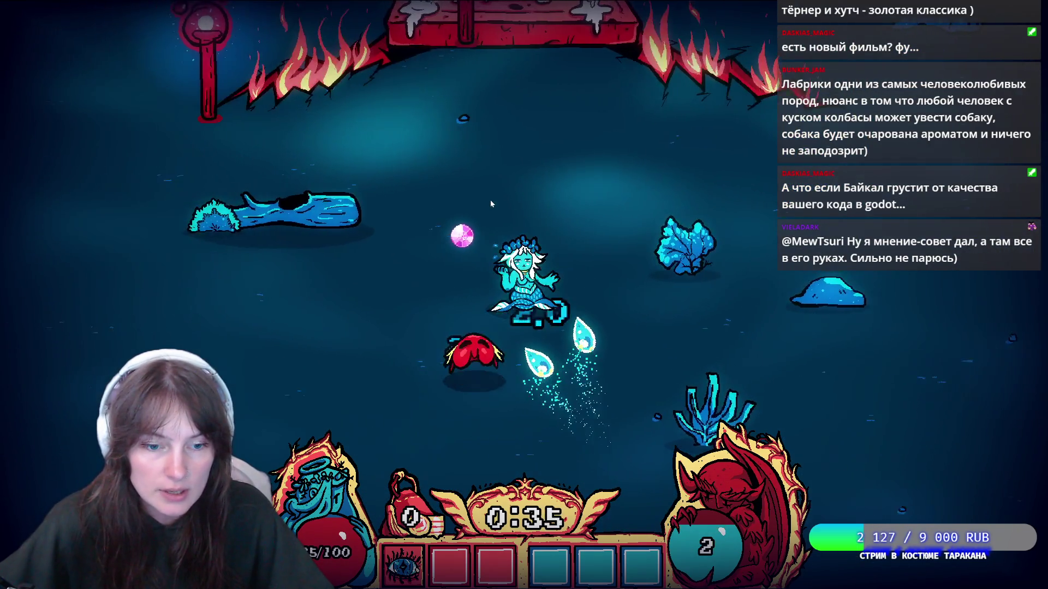
key(a)
key(a)
key(w)
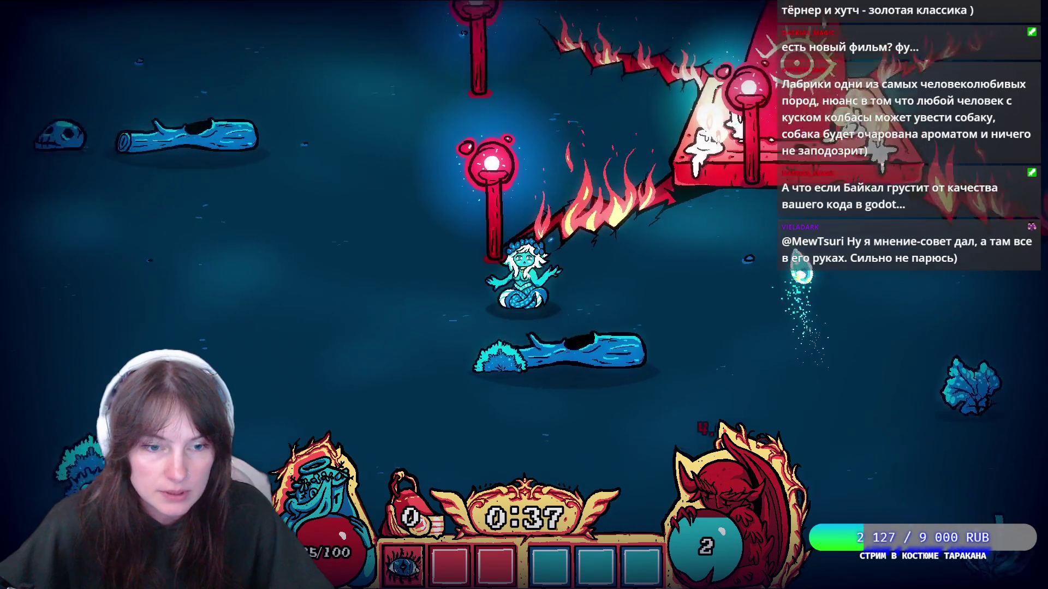
key(d)
key(w)
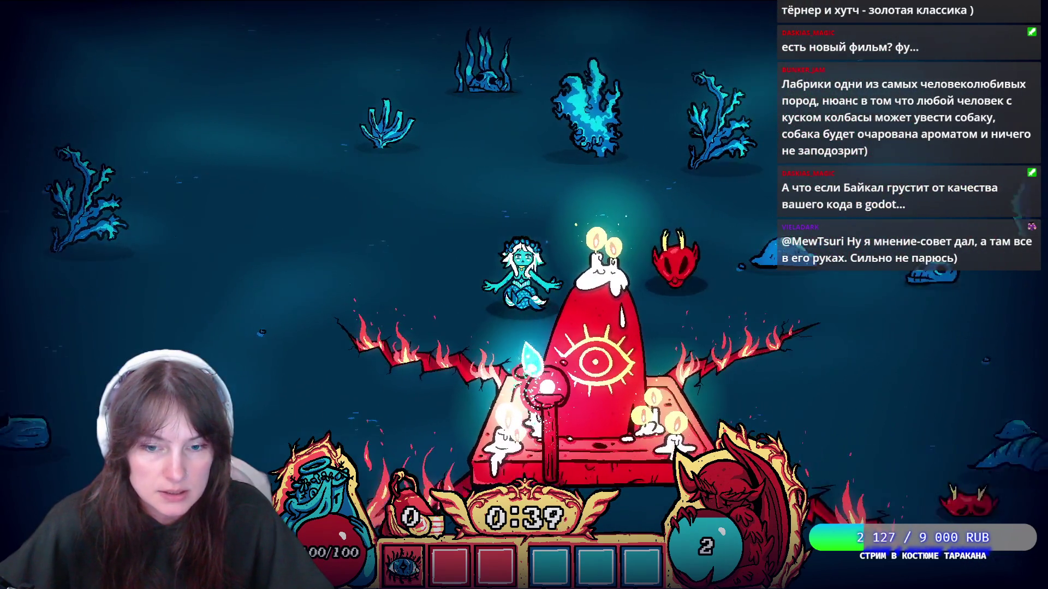
key(d)
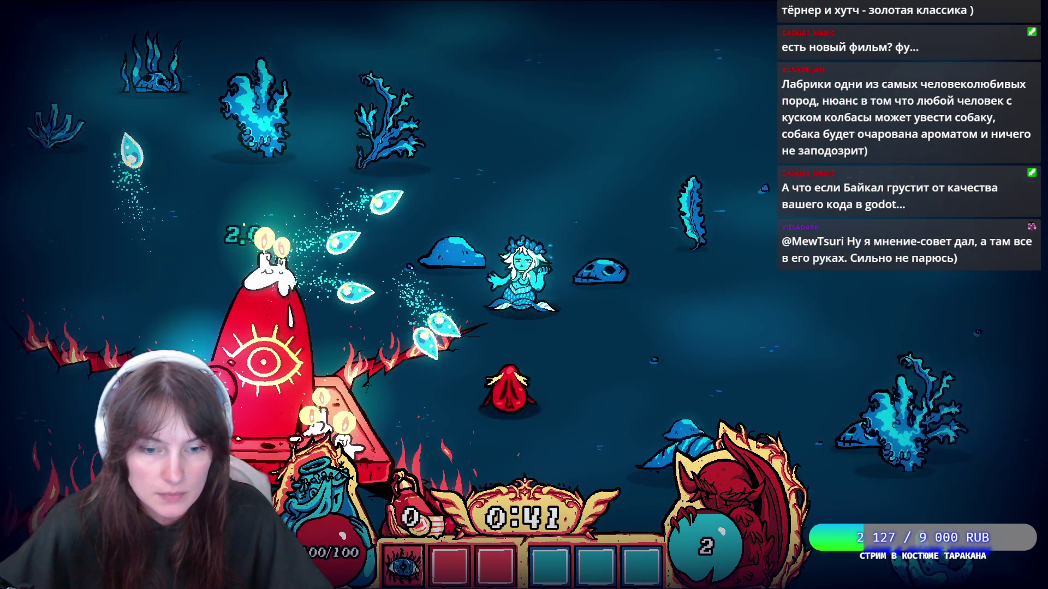
key(s)
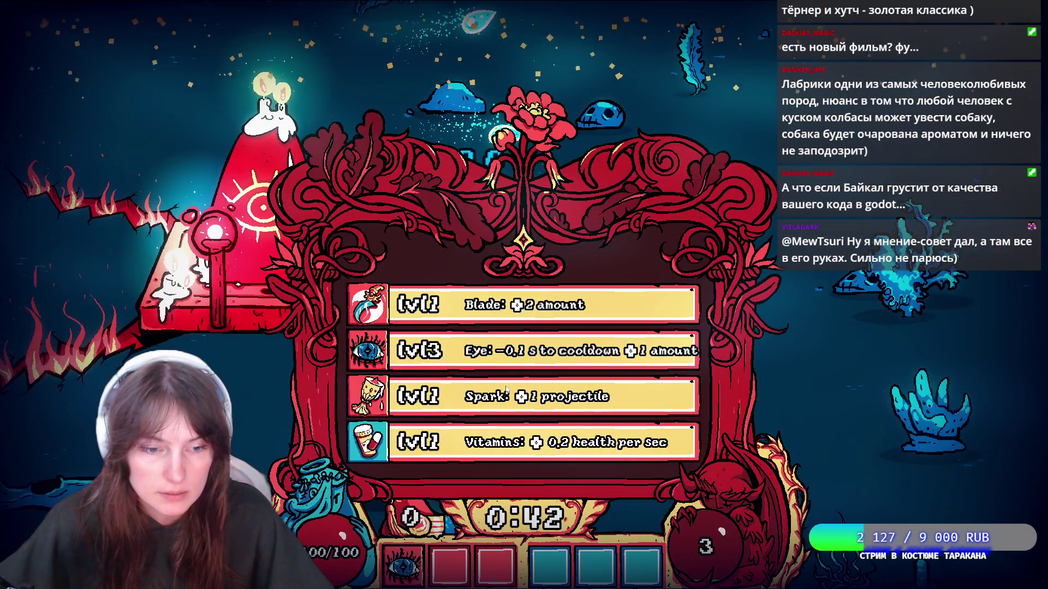
click(483, 388)
Step: Move down-right briefly, pause the run with Esc and quit to the main menu
key(s)
key(d)
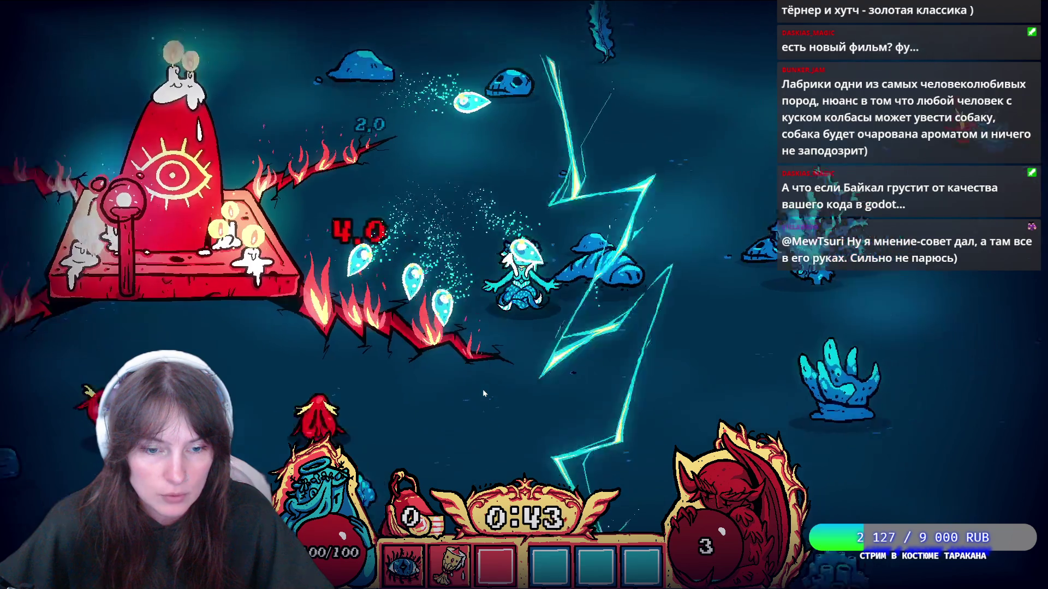
key(s)
key(d)
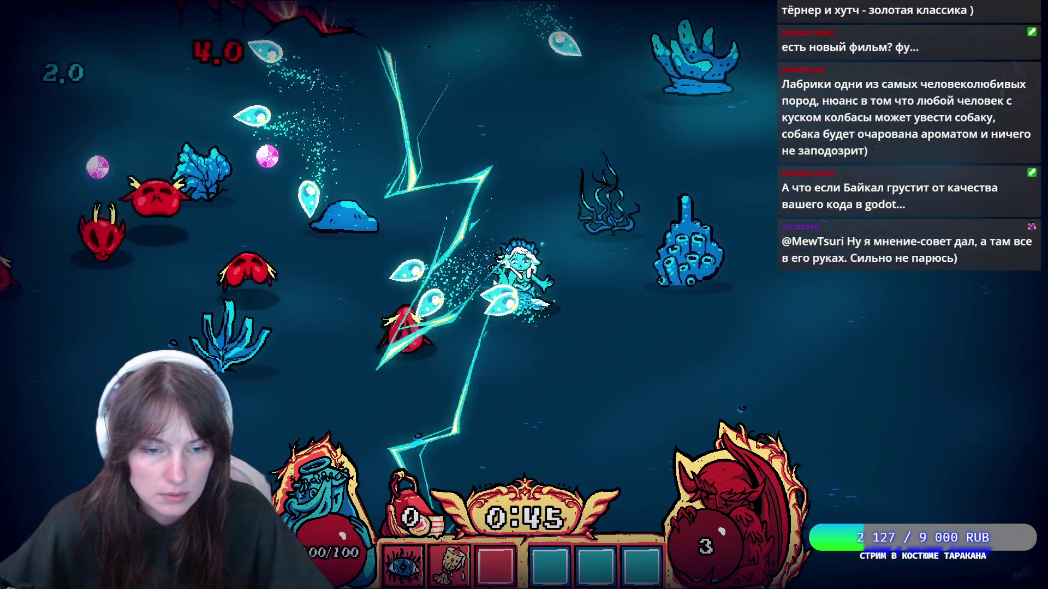
key(Escape)
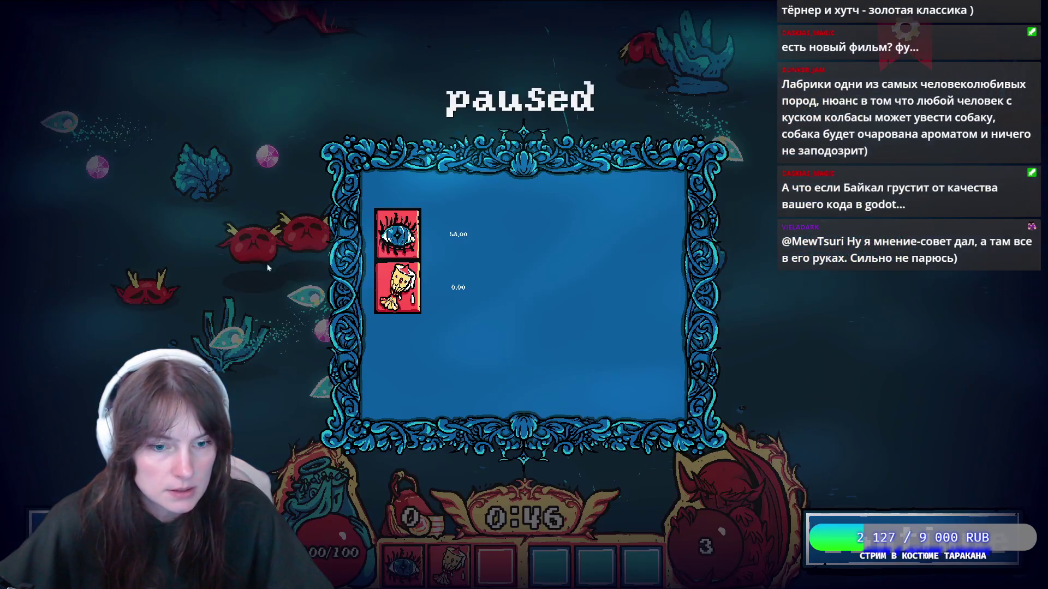
key(Escape)
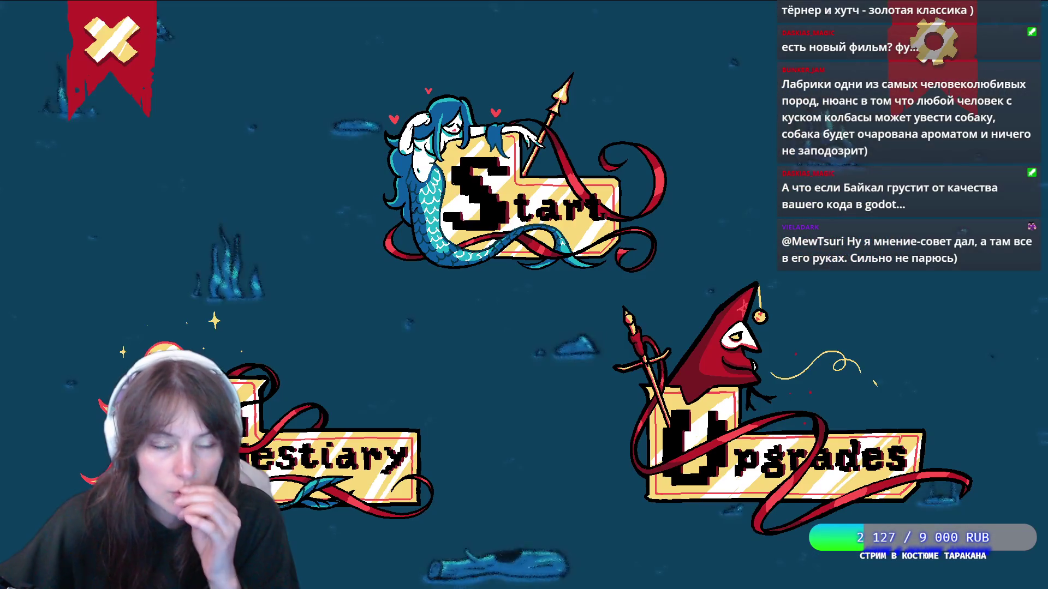
Step: Stop the game, load weapon_frames/light_frames.tres into Light.tres Sprite Frames, and run again with F5
key(F8)
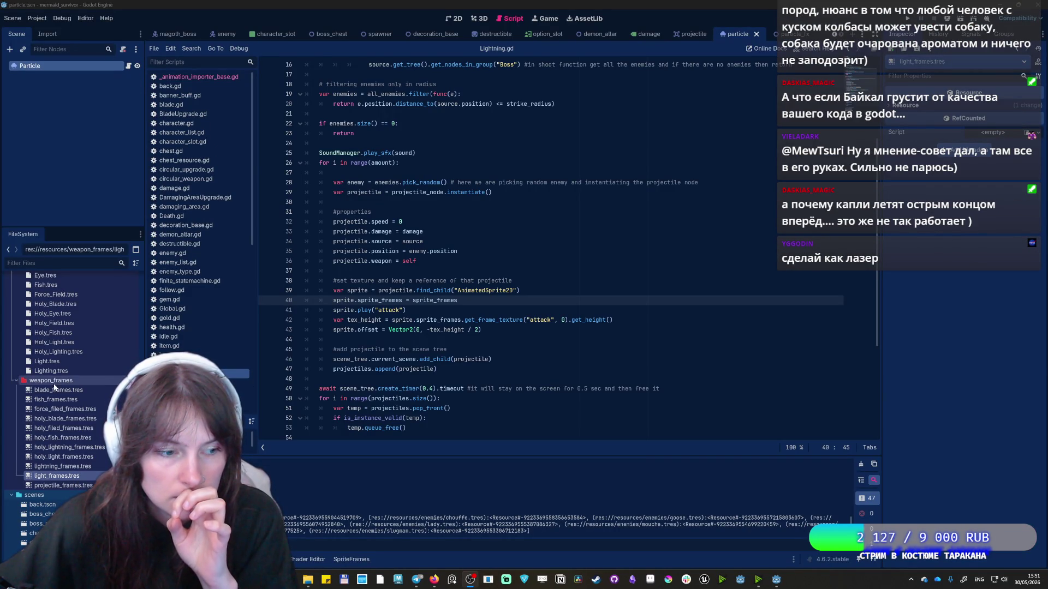
click(51, 362)
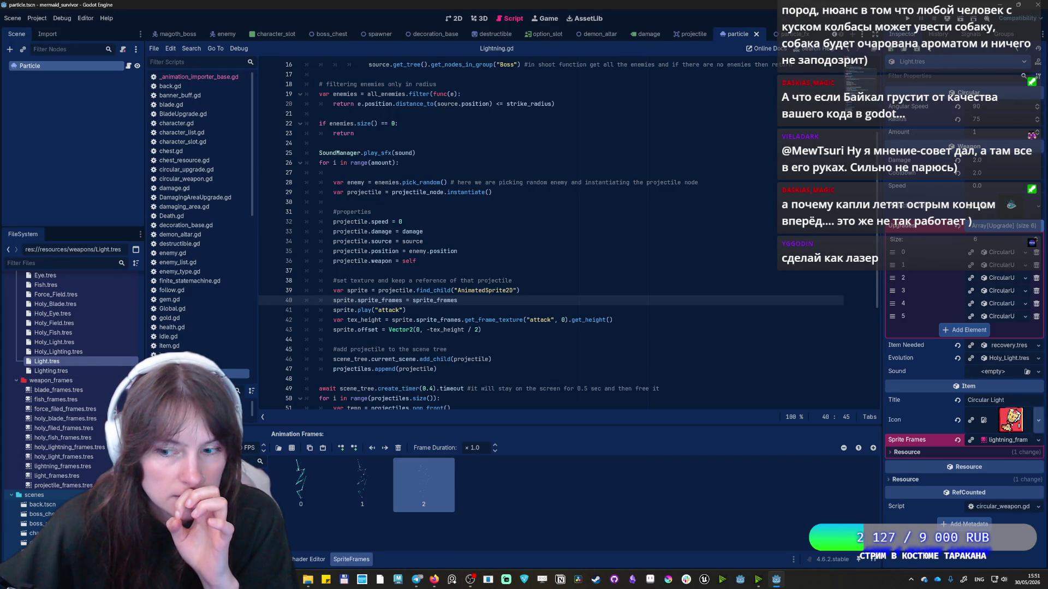
click(1038, 441)
click(1002, 487)
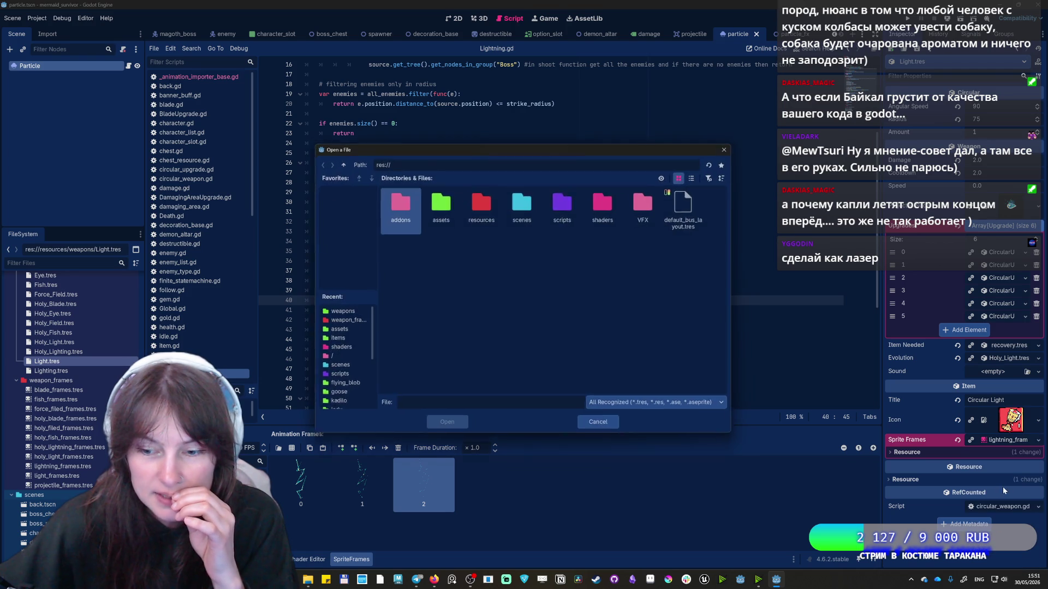
double_click(492, 221)
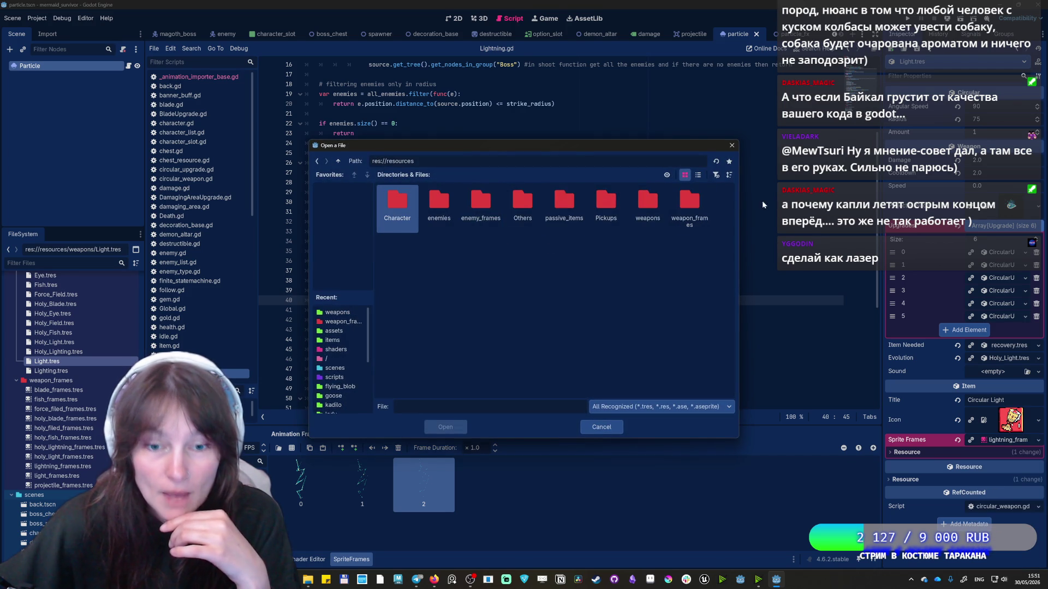
double_click(707, 204)
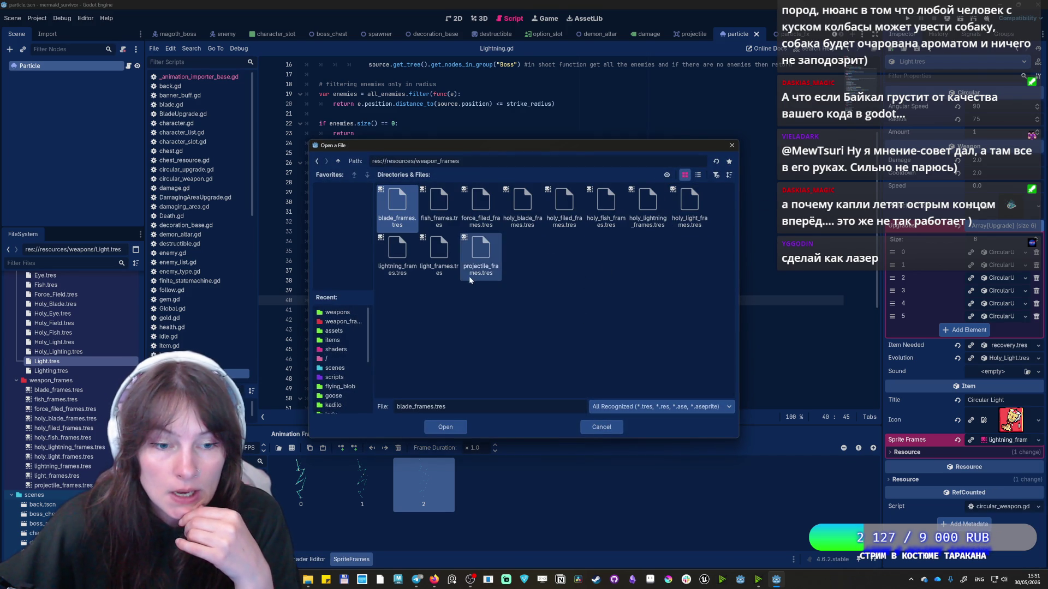
double_click(439, 278)
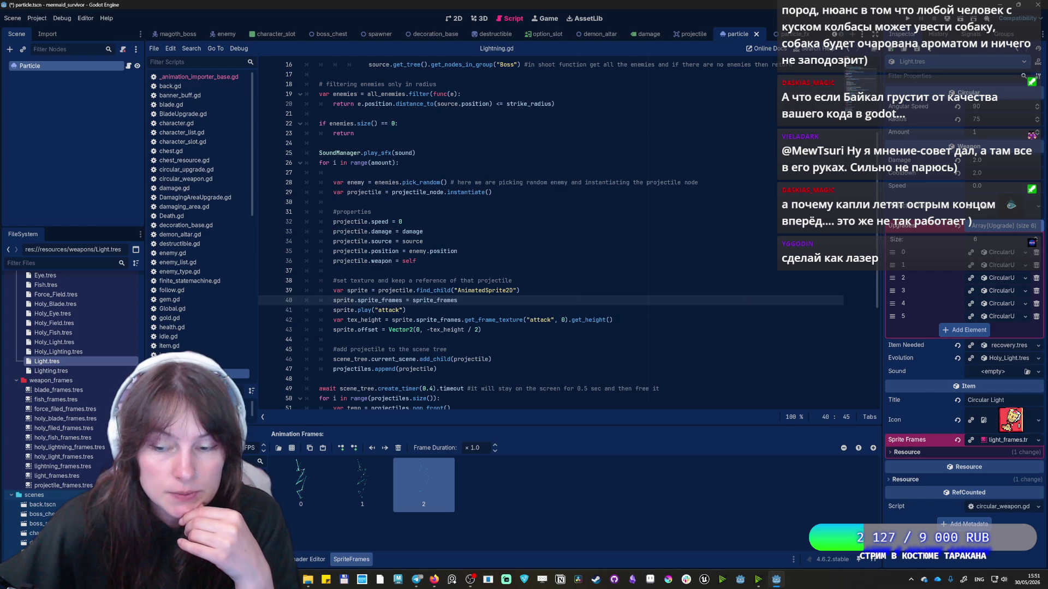
key(F5)
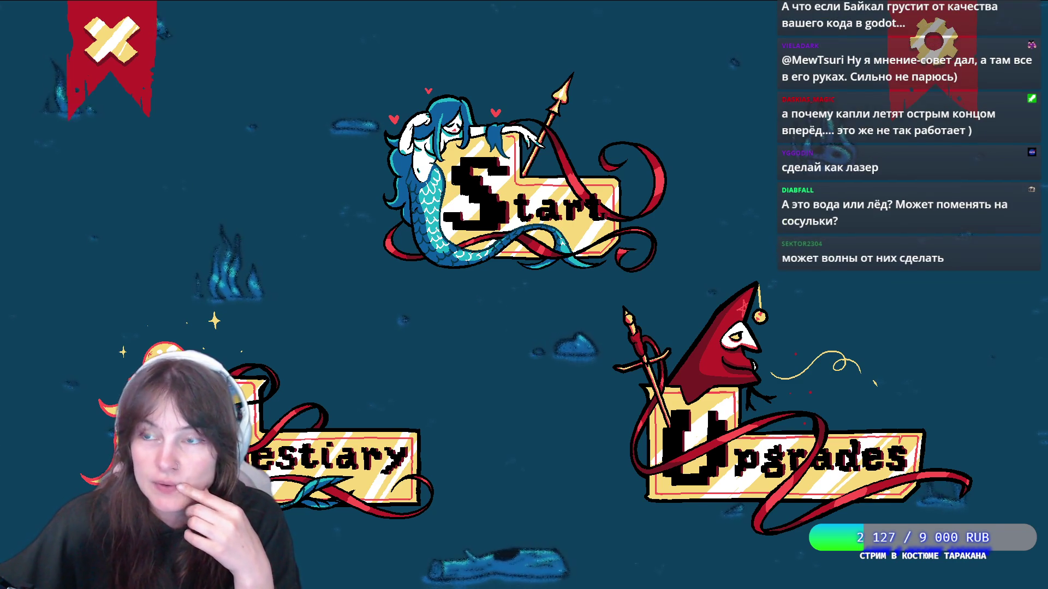
Step: Mute the game's sound in settings and start a new run from character selection
key(Escape)
click(79, 311)
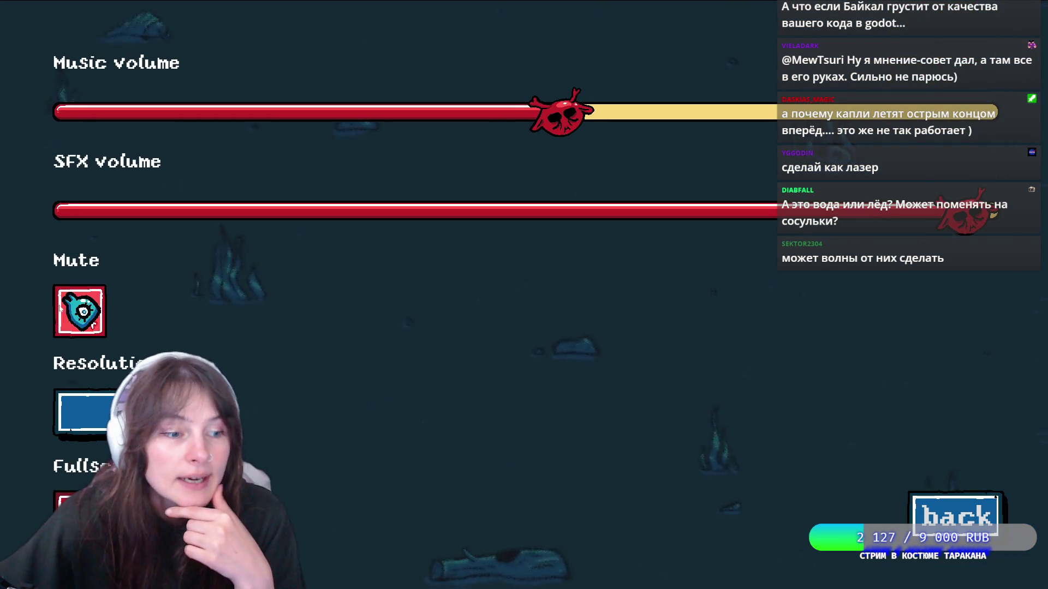
click(956, 516)
click(503, 176)
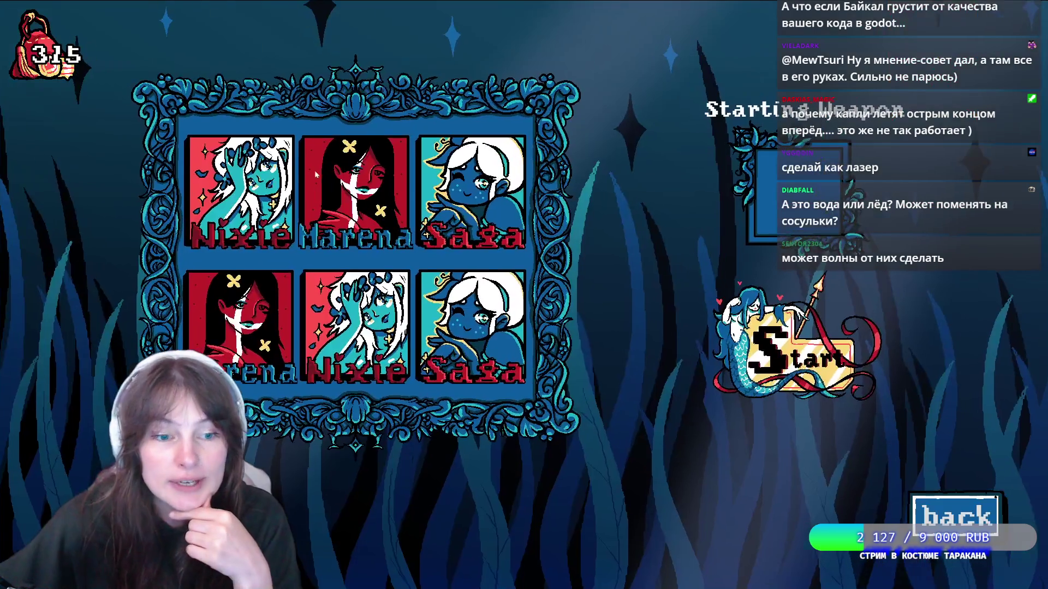
click(784, 361)
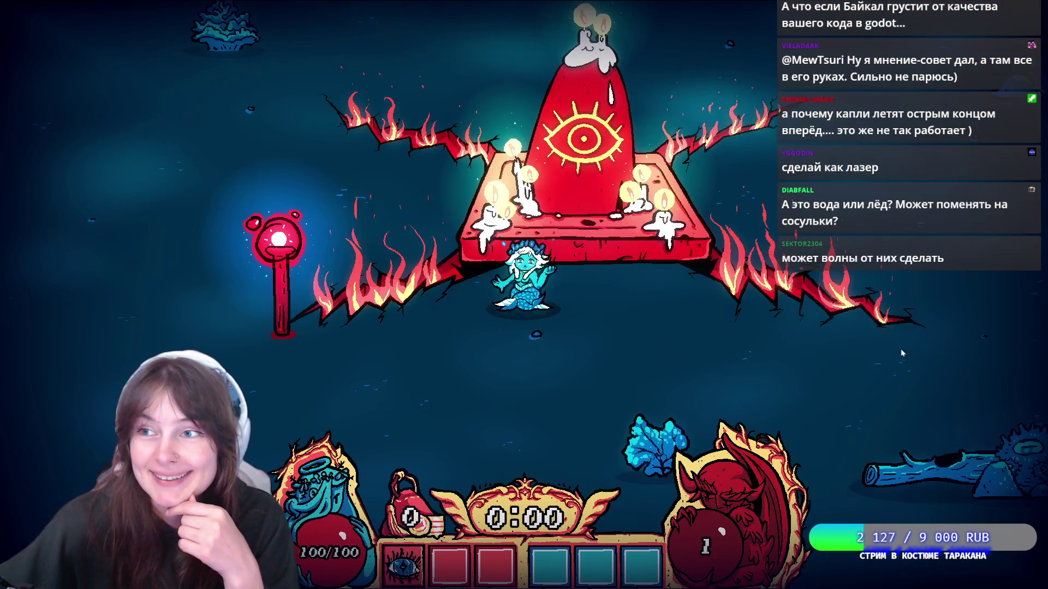
Step: Steer the mermaid around the altar with WASD and pick the Blyamba damage and area upgrade
key(s)
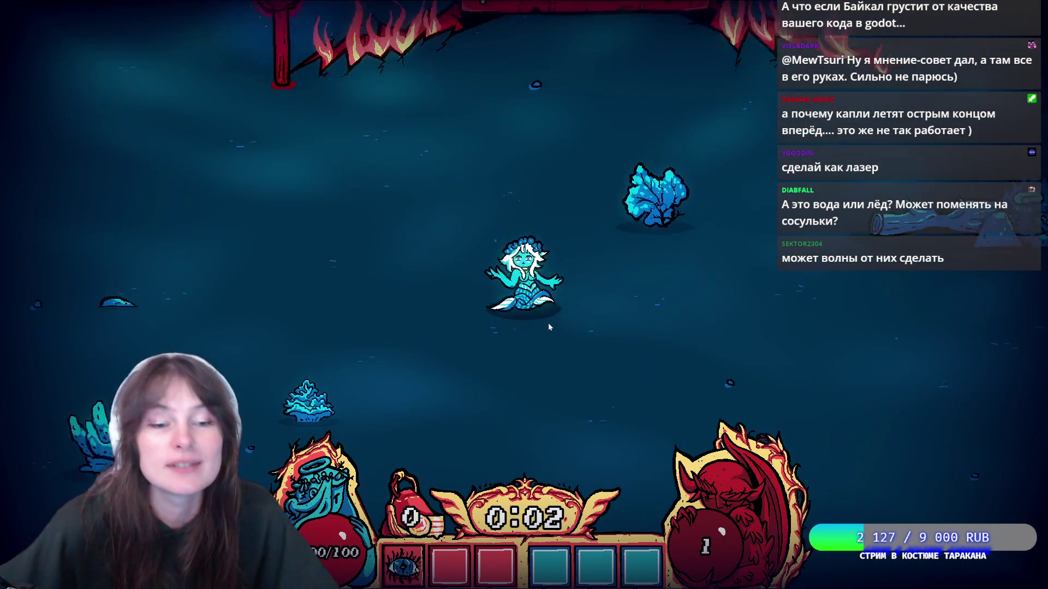
key(w)
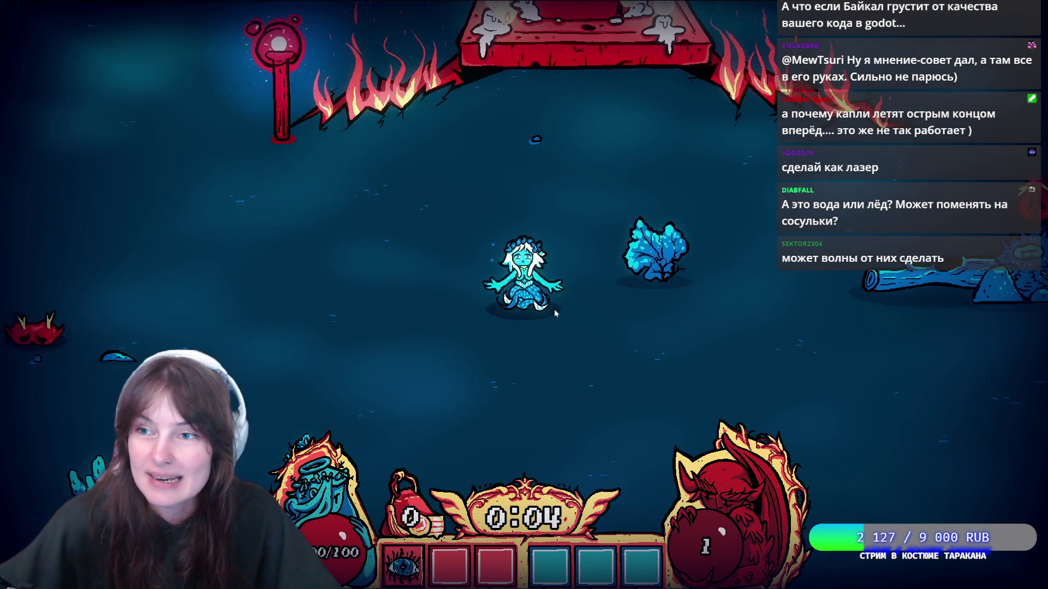
key(s)
key(a)
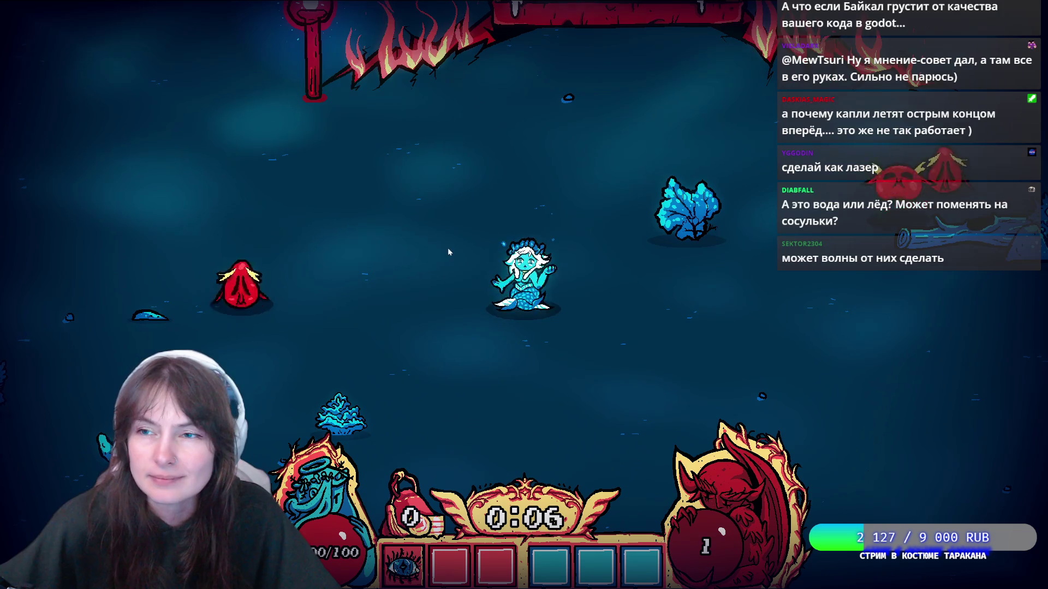
key(w)
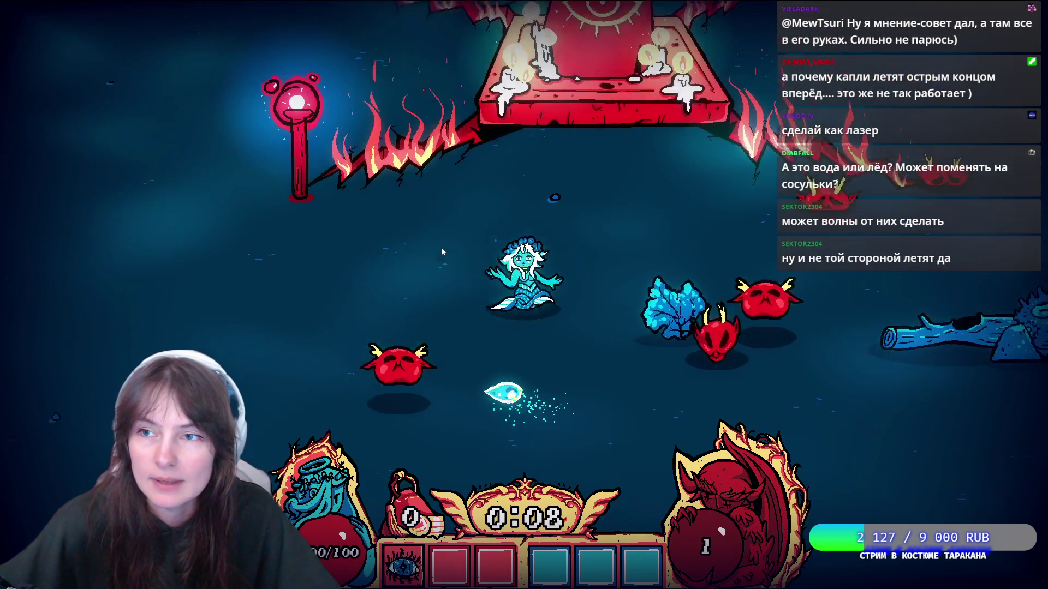
key(a)
key(s)
key(a)
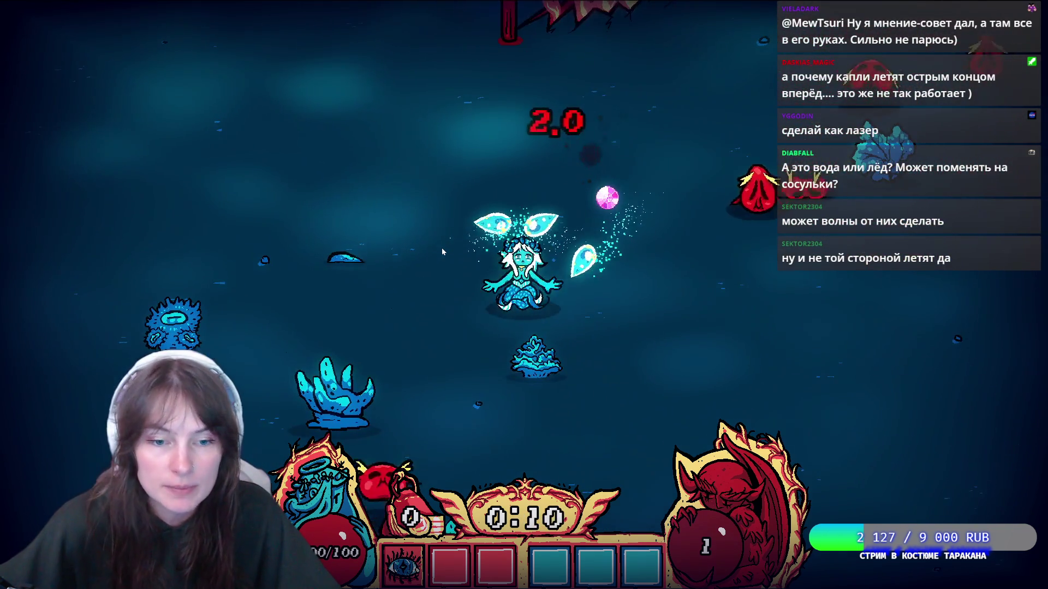
key(d)
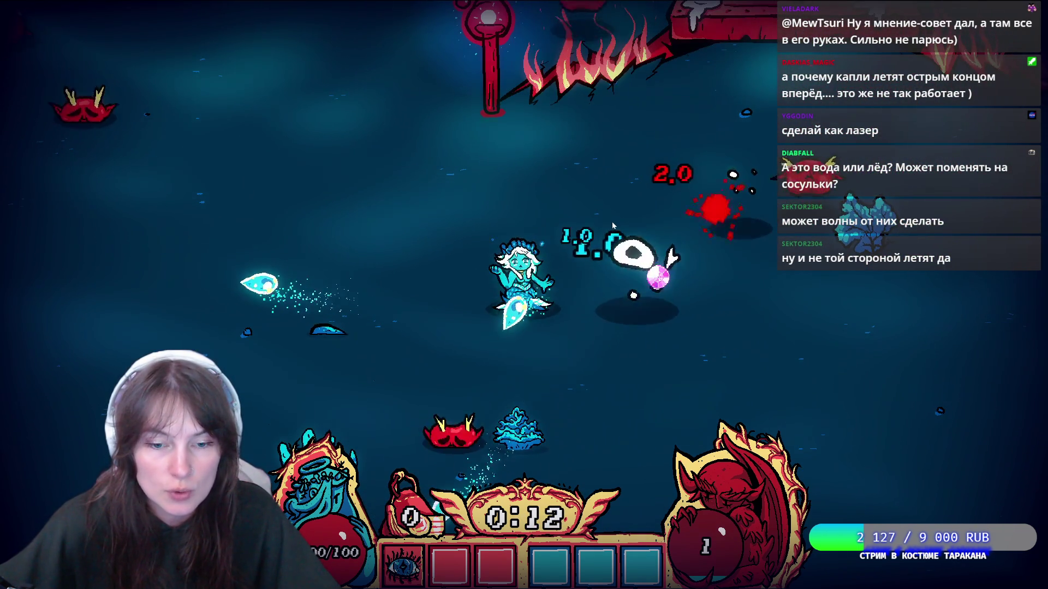
key(d)
key(s)
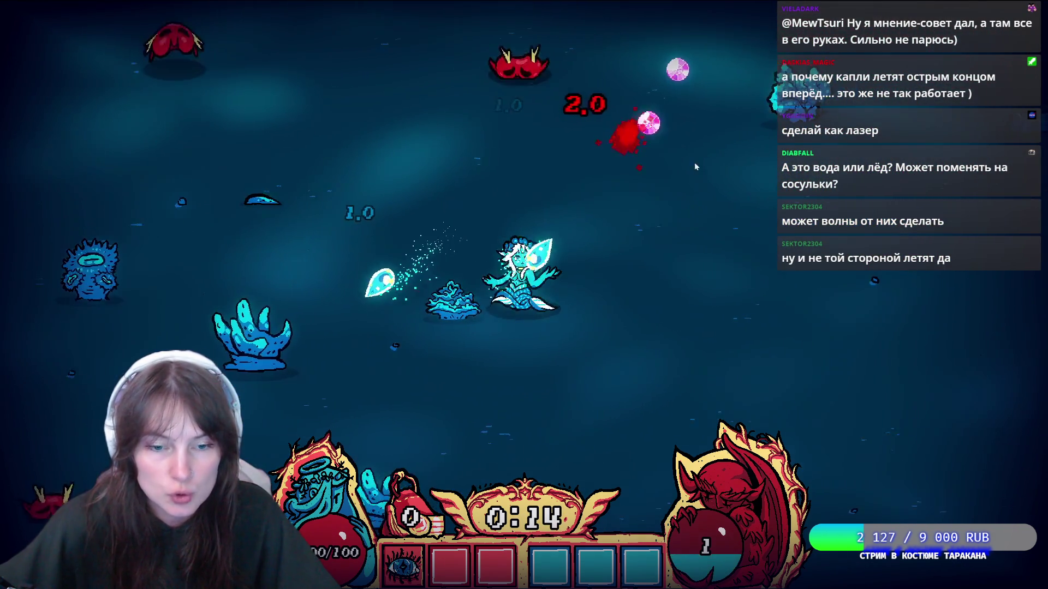
key(w)
key(a)
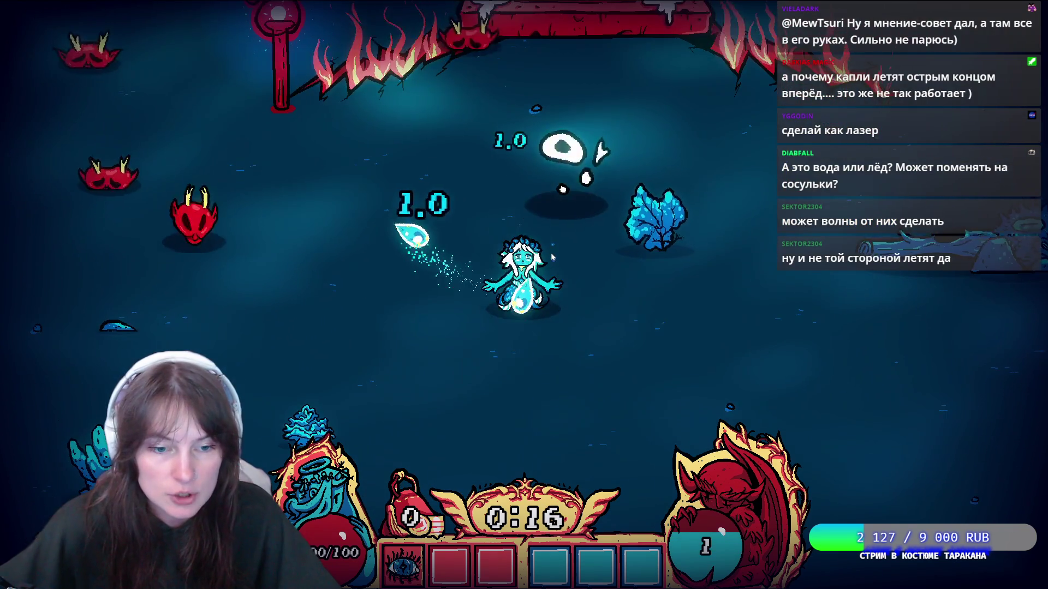
key(w)
key(d)
key(a)
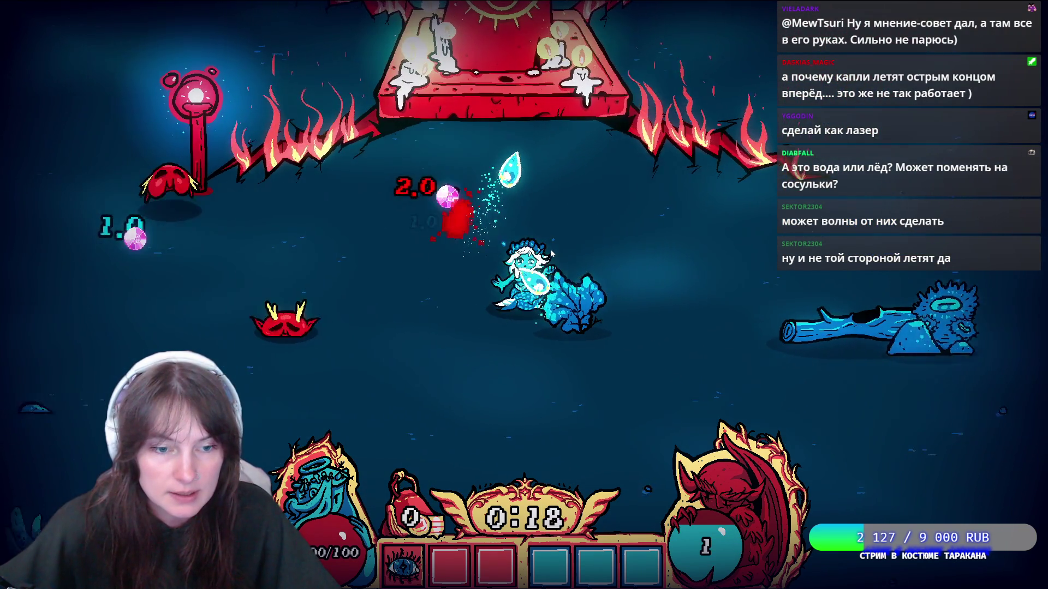
key(s)
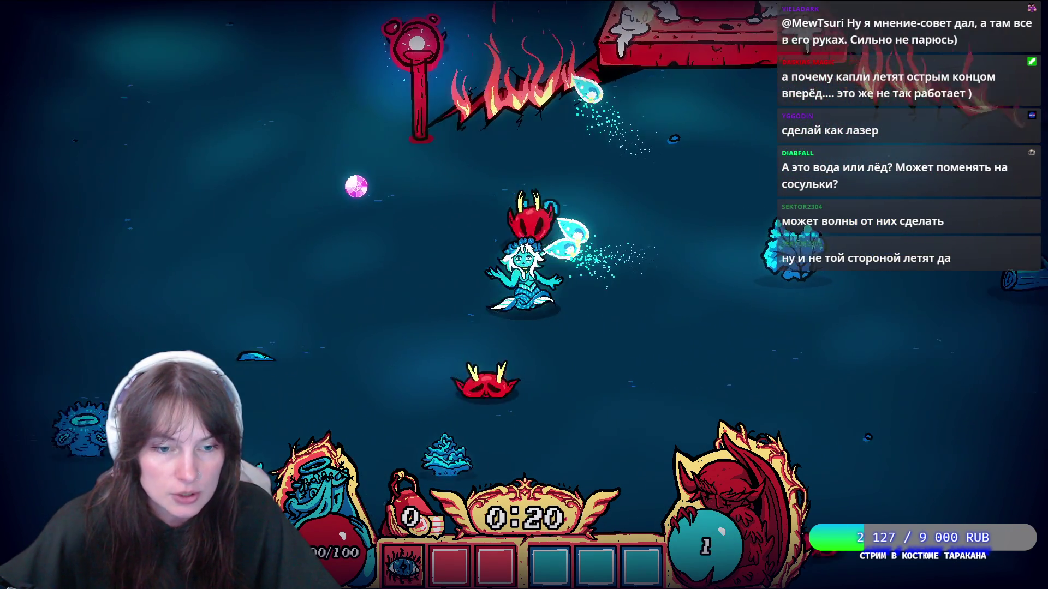
key(w)
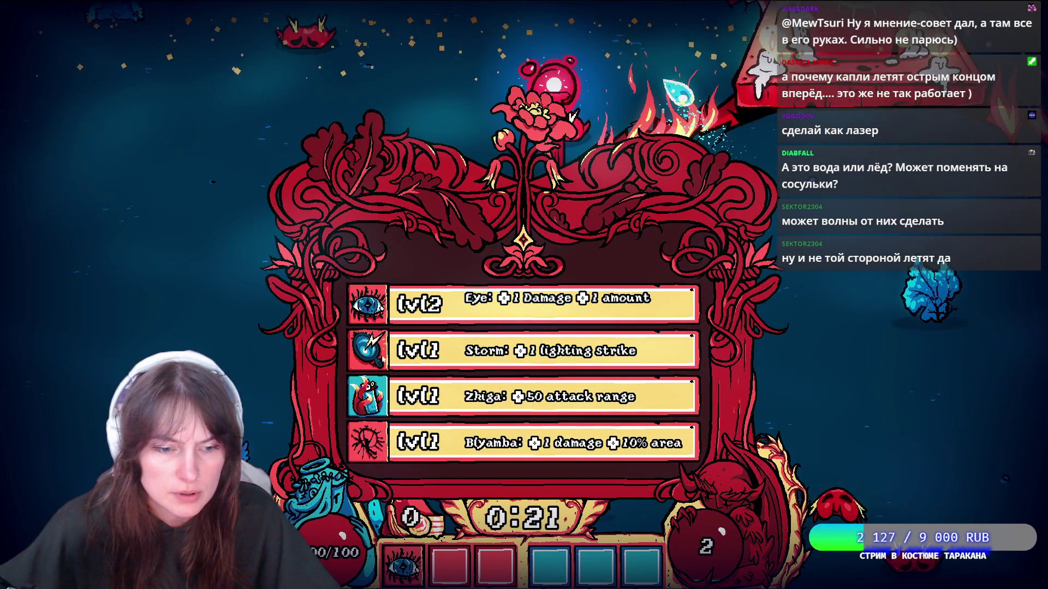
click(438, 442)
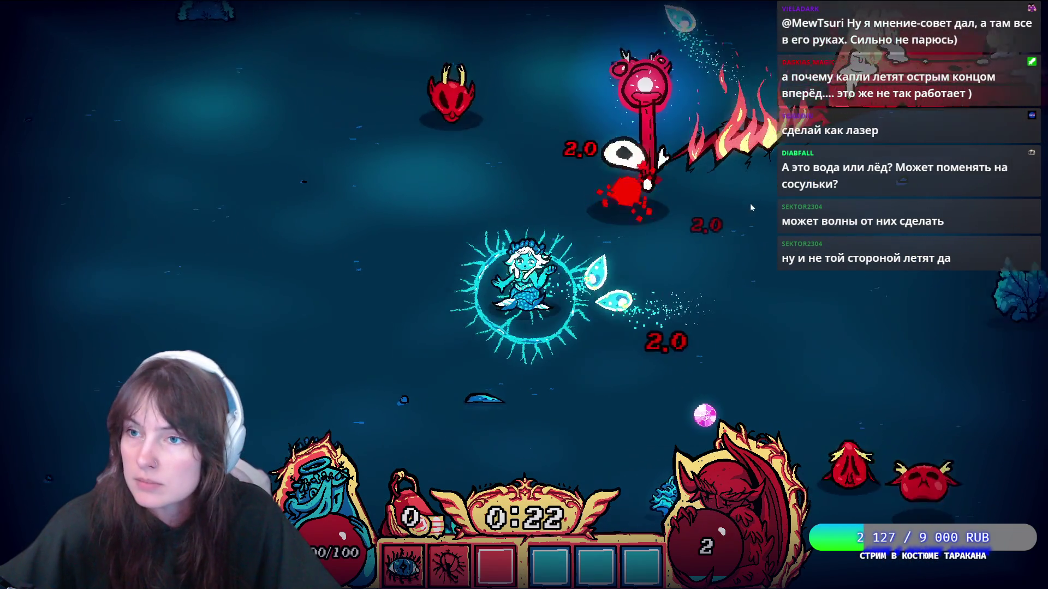
Step: Keep dodging enemies and choose an upgrade at the next level-up to resume
key(s)
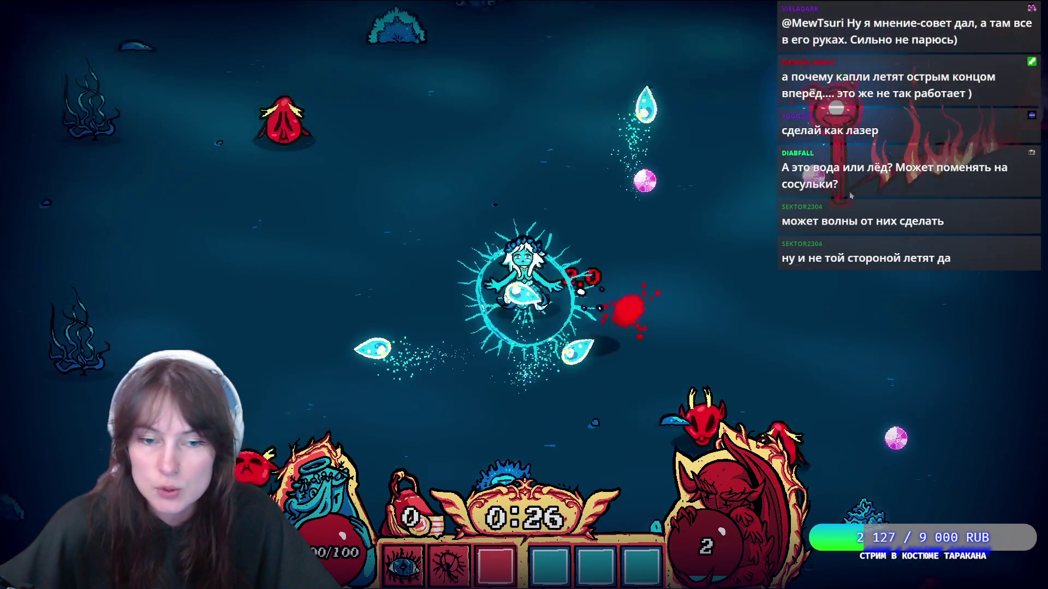
key(d)
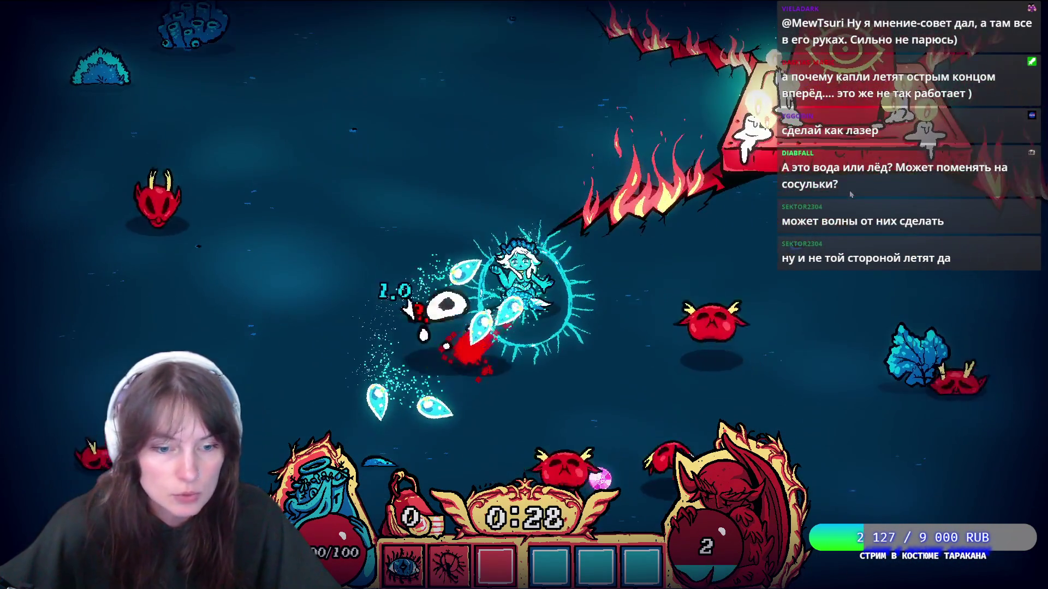
key(s)
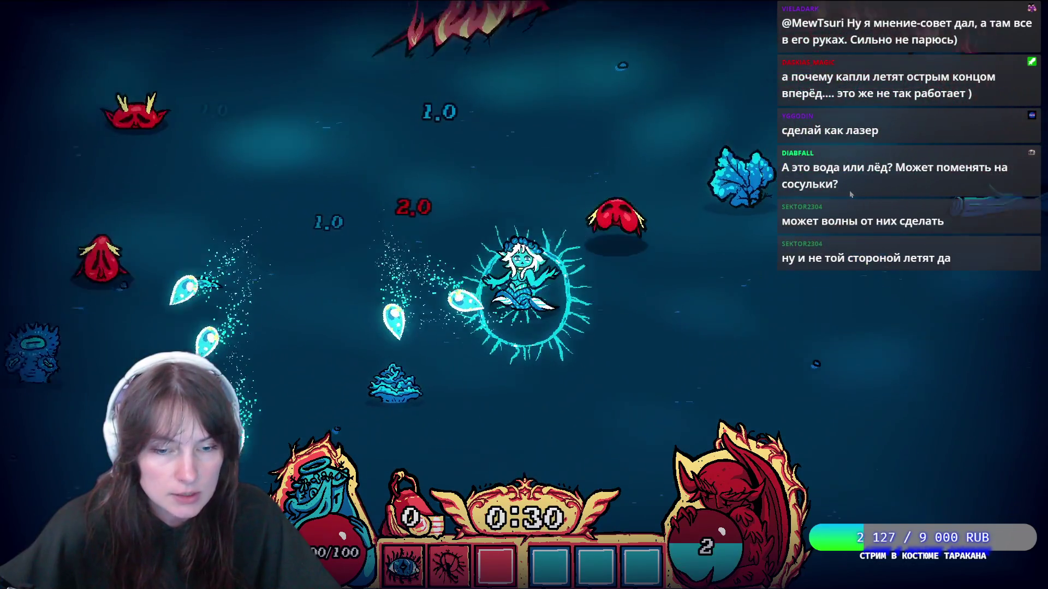
key(w)
key(a)
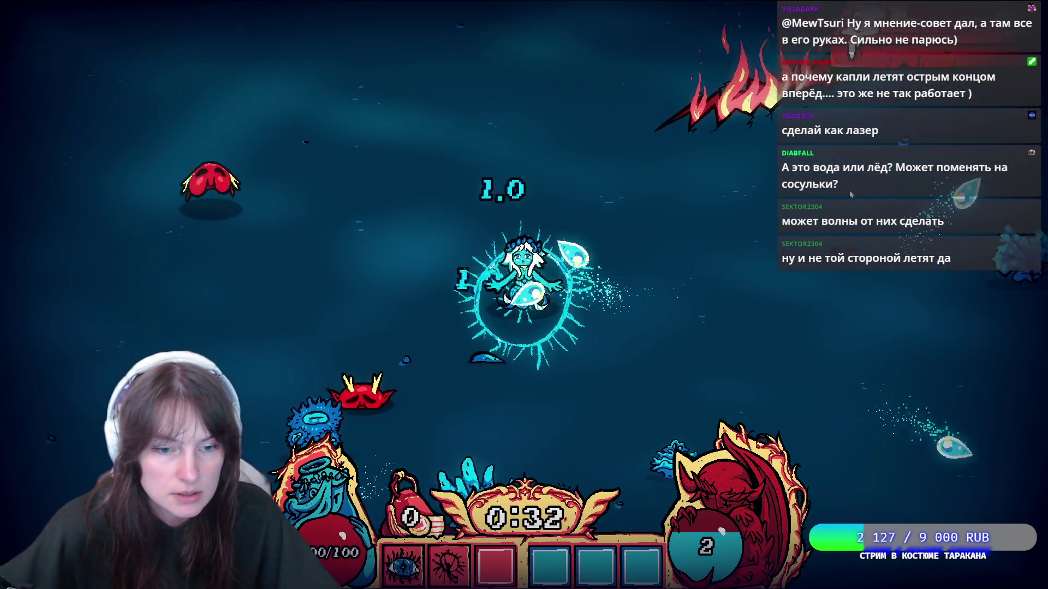
key(s)
key(a)
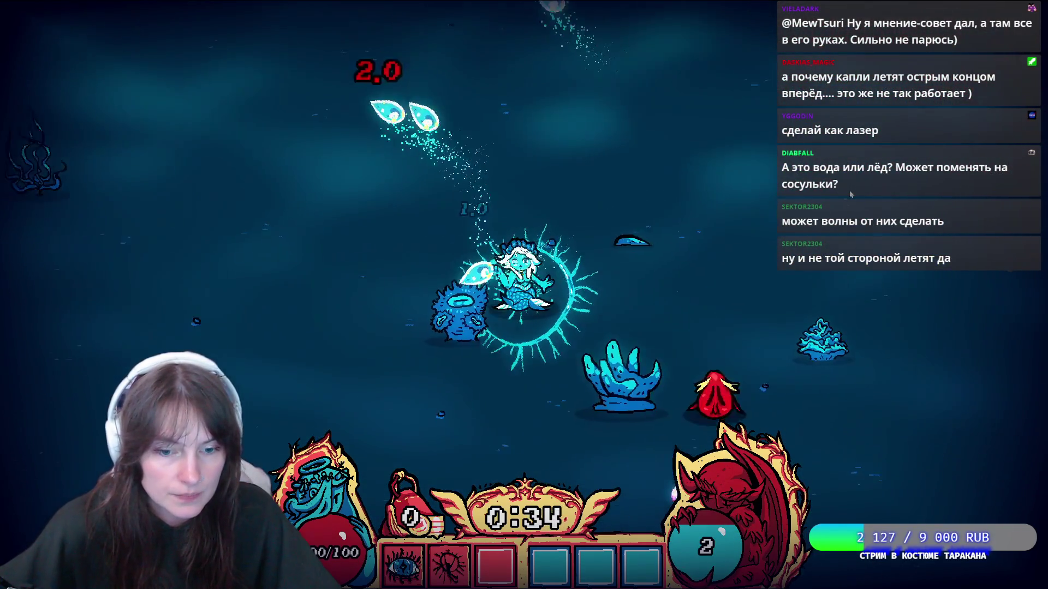
key(s)
key(d)
key(s)
key(d)
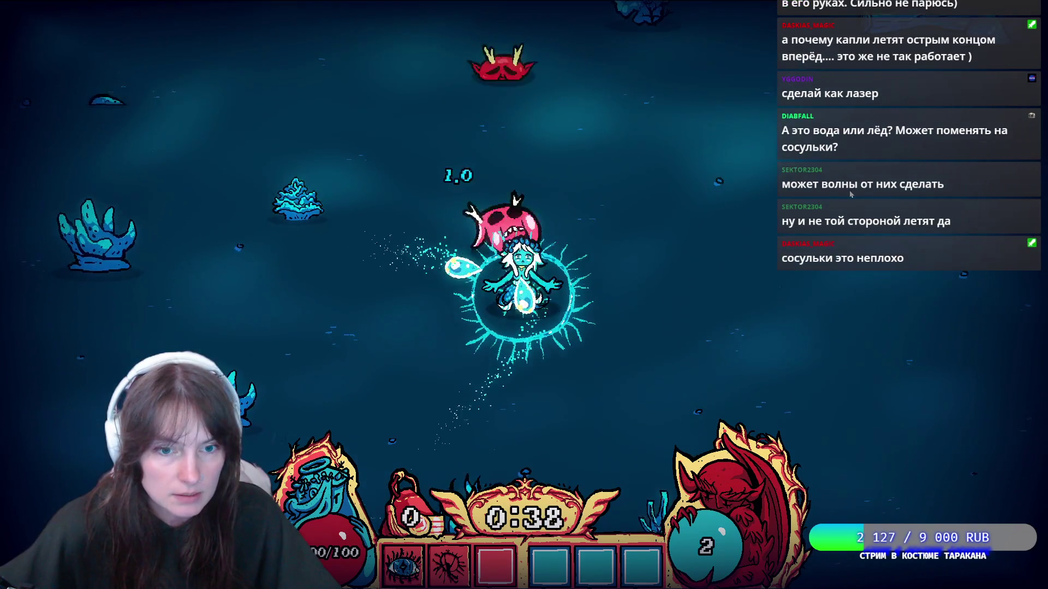
key(w)
click(468, 333)
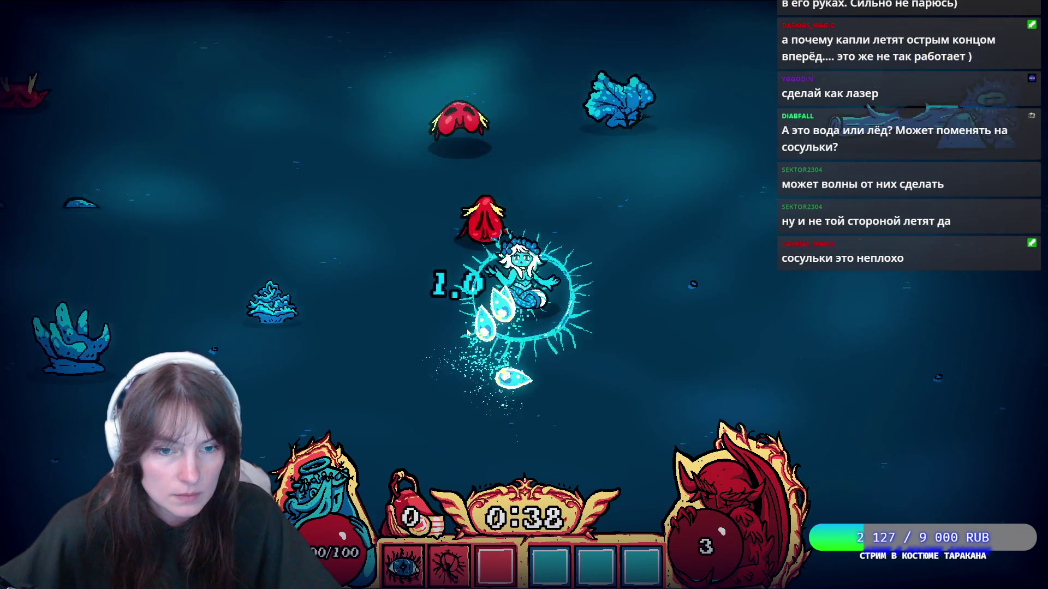
Step: Continue moving the heroine around the arena until the level-up panel appears at 1:04
key(w)
key(s)
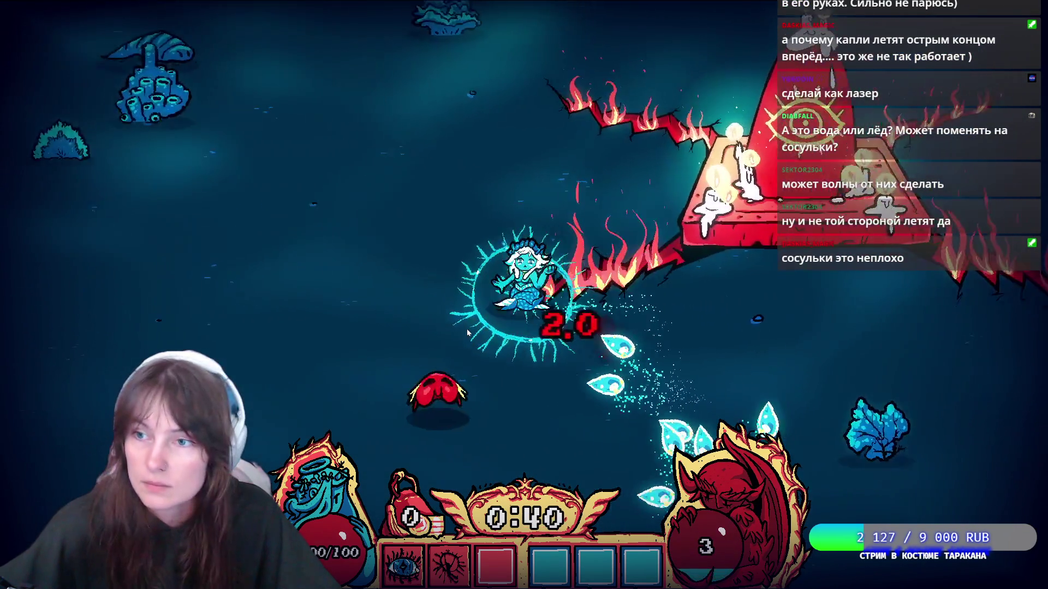
key(a)
key(d)
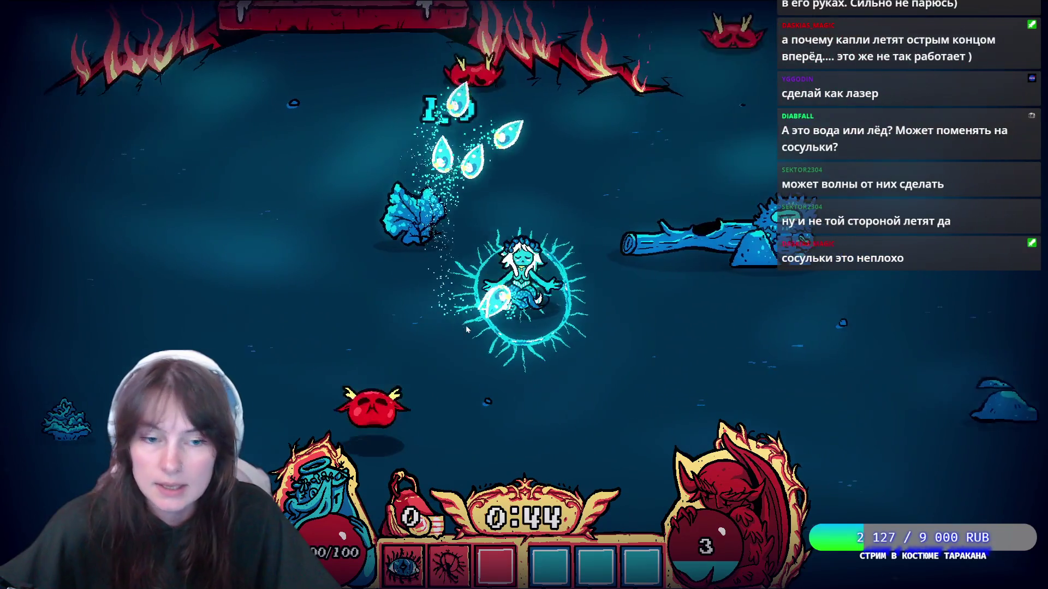
key(a)
key(d)
key(w)
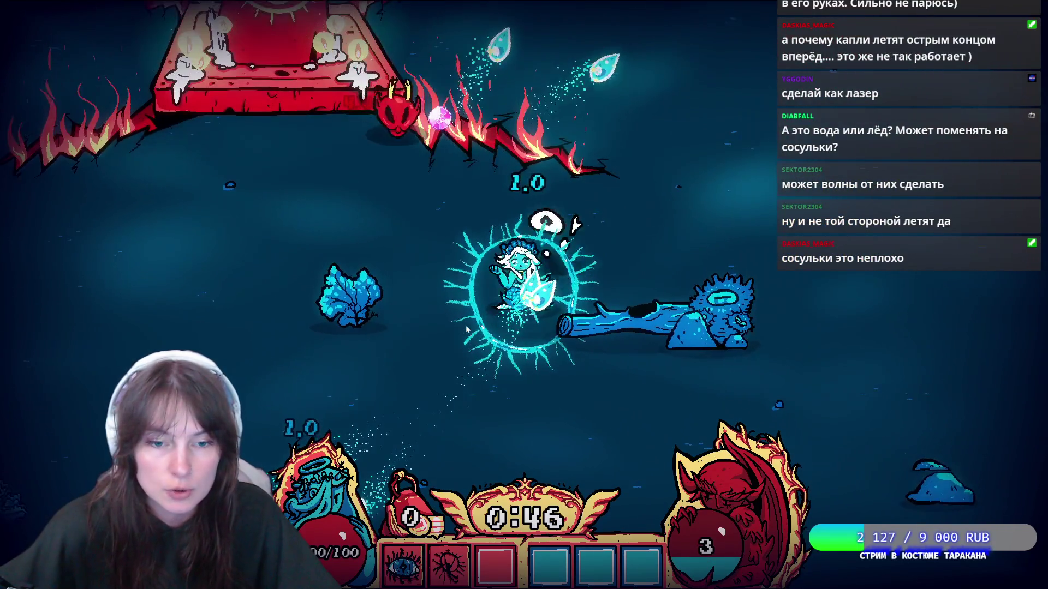
key(a)
key(s)
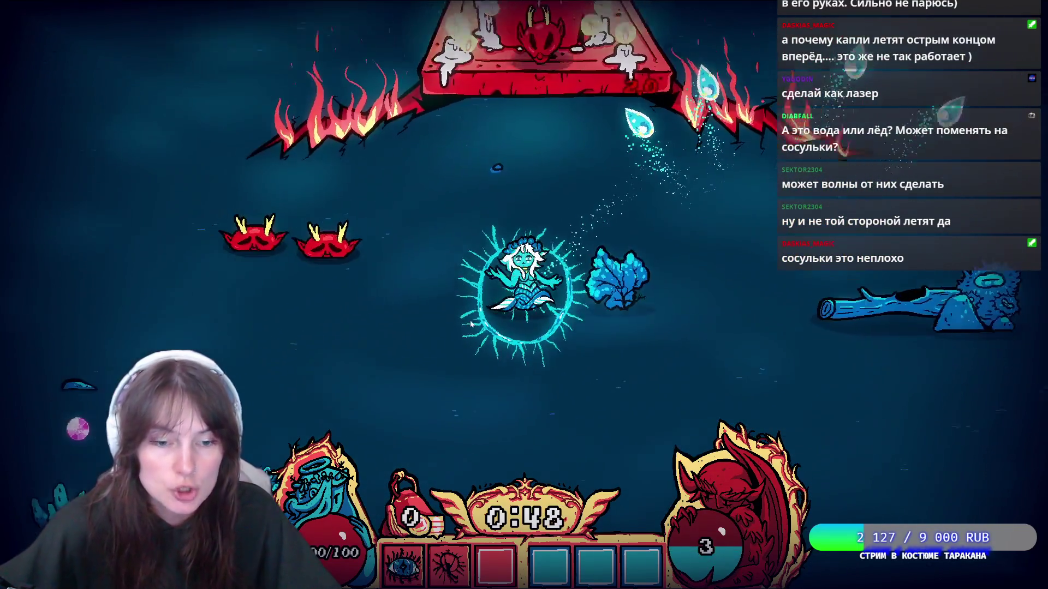
key(a)
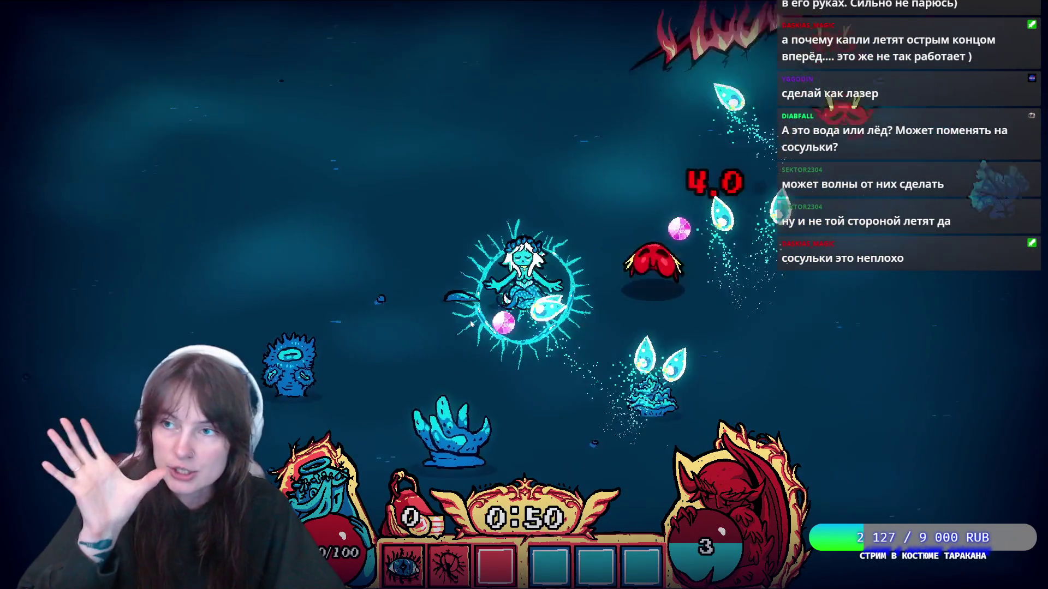
key(s)
key(d)
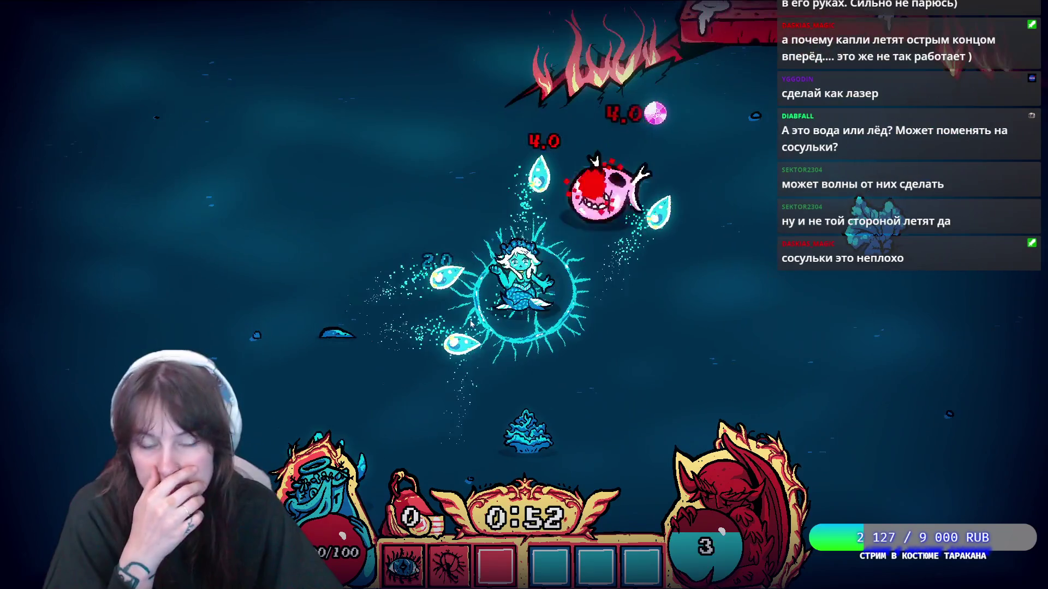
key(d)
key(w)
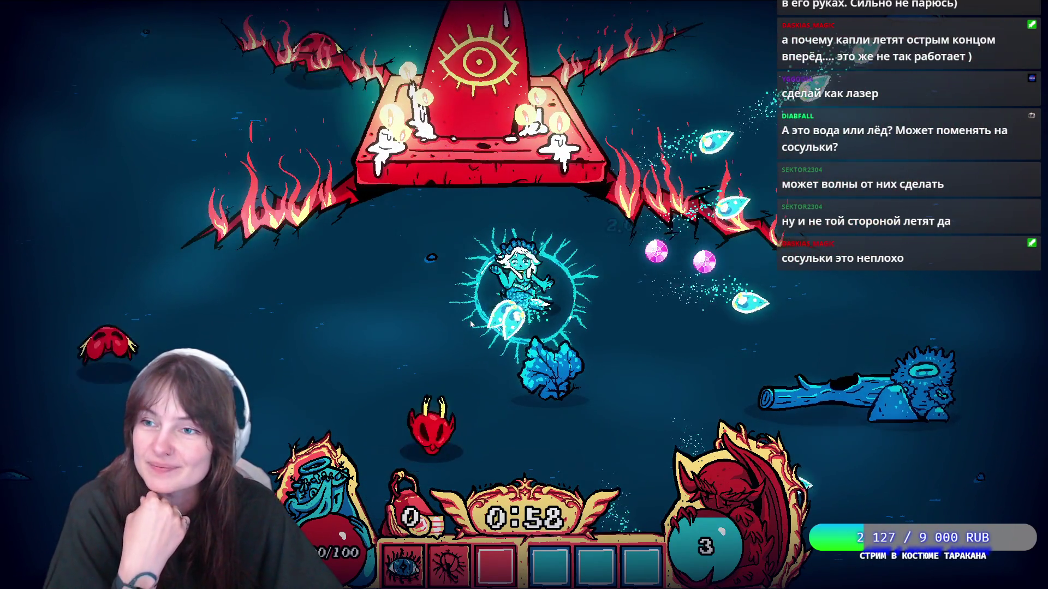
key(d)
key(s)
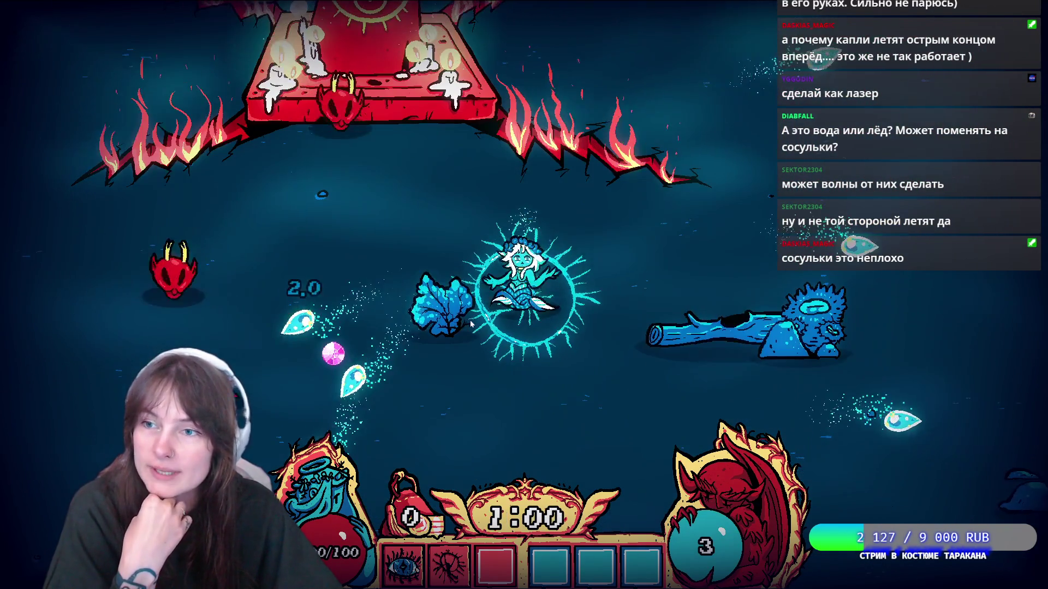
key(d)
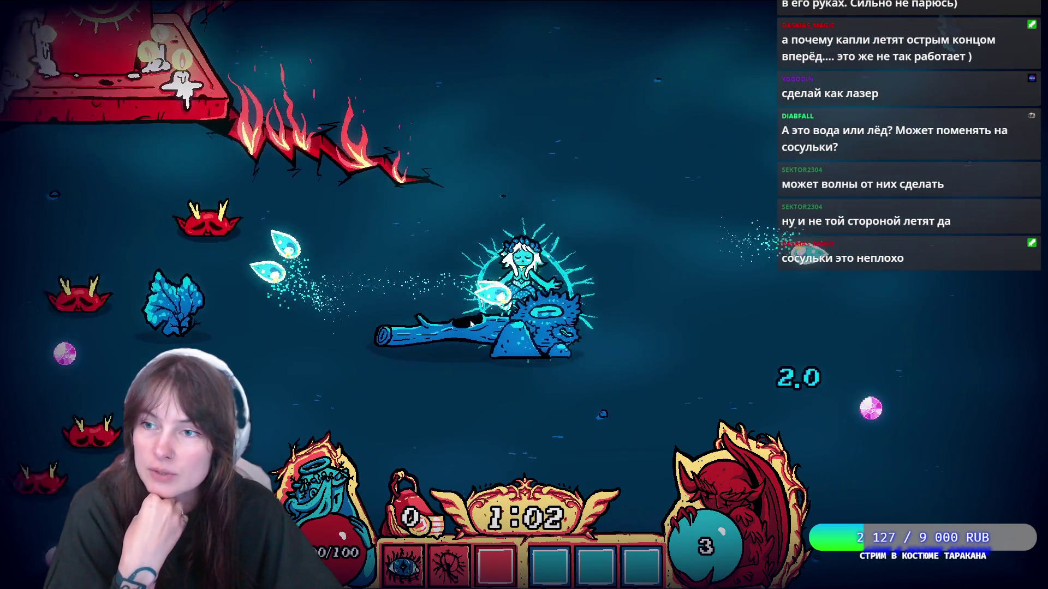
key(a)
key(w)
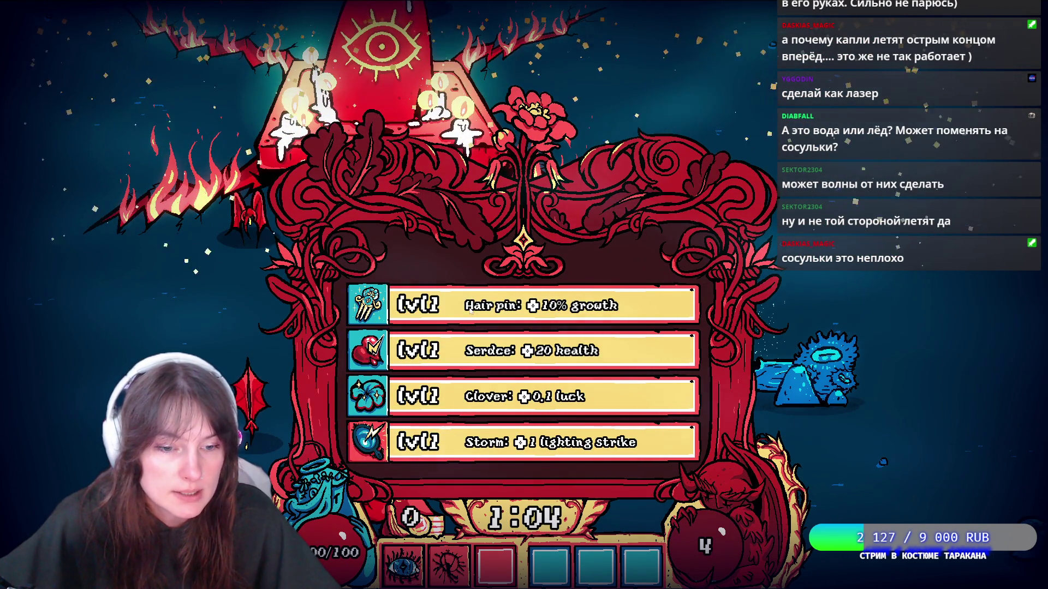
Step: Take the Serdce health upgrade and keep steering the heroine with WASD
click(471, 336)
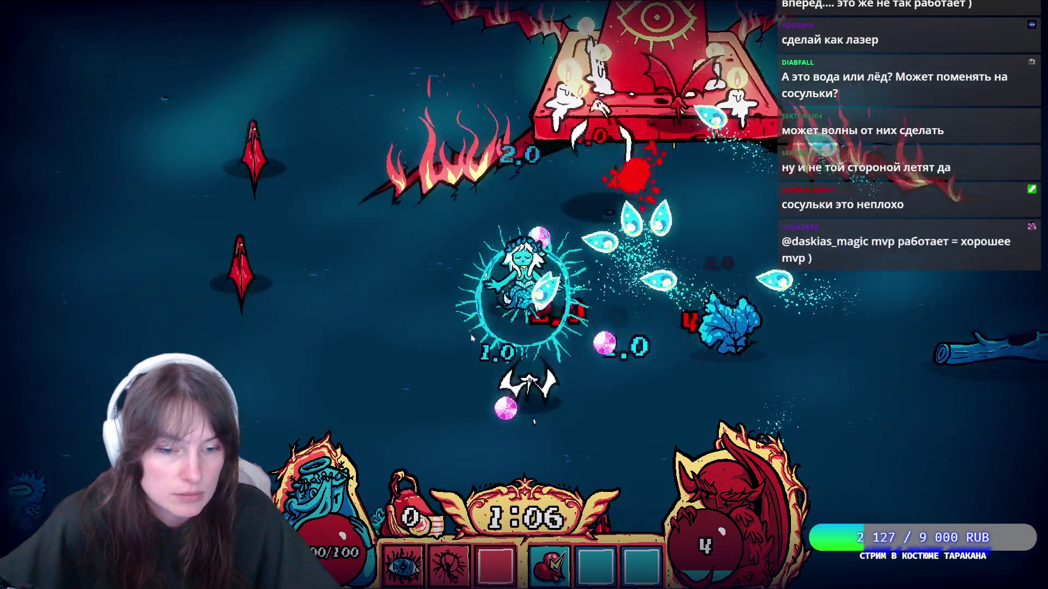
key(s)
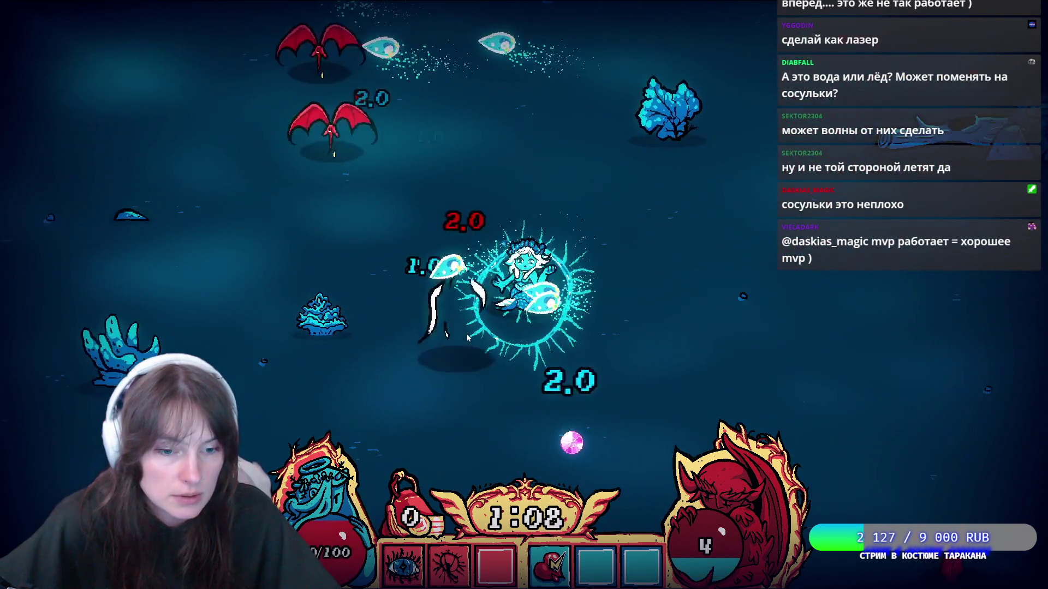
key(w)
key(a)
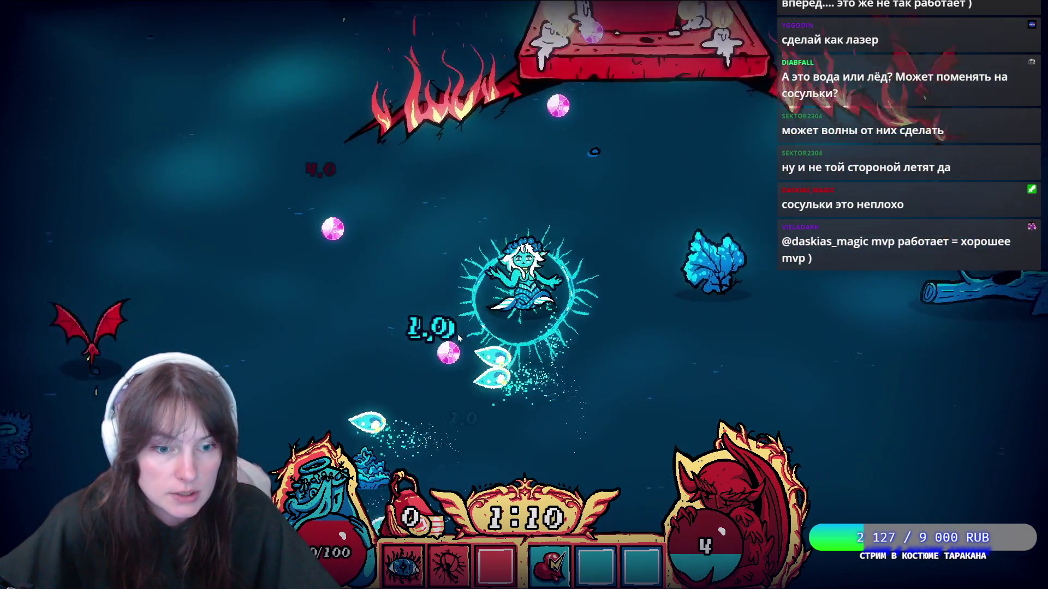
key(w)
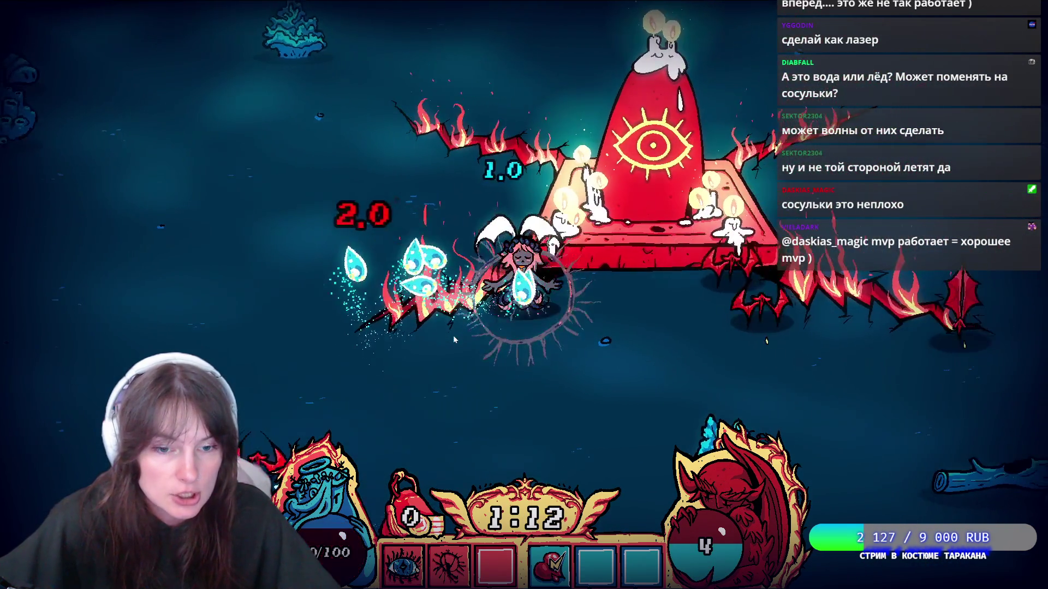
key(d)
key(s)
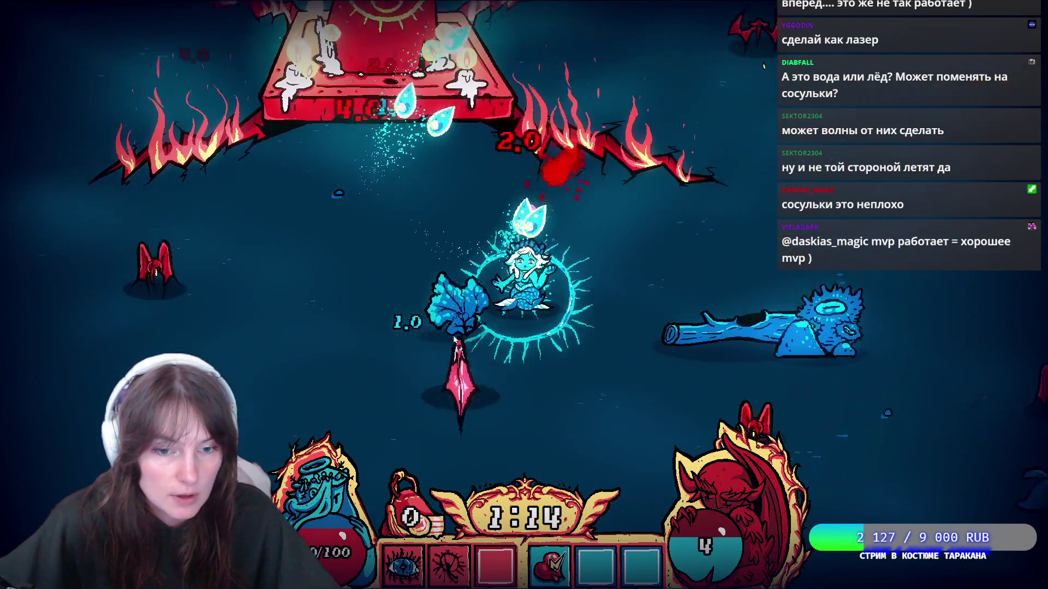
key(s)
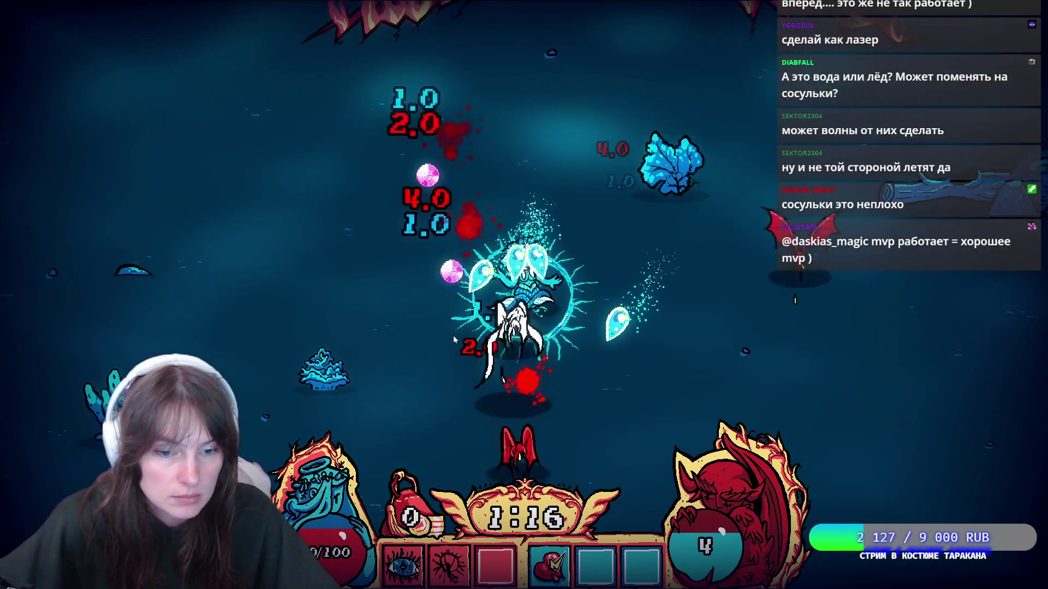
key(s)
key(d)
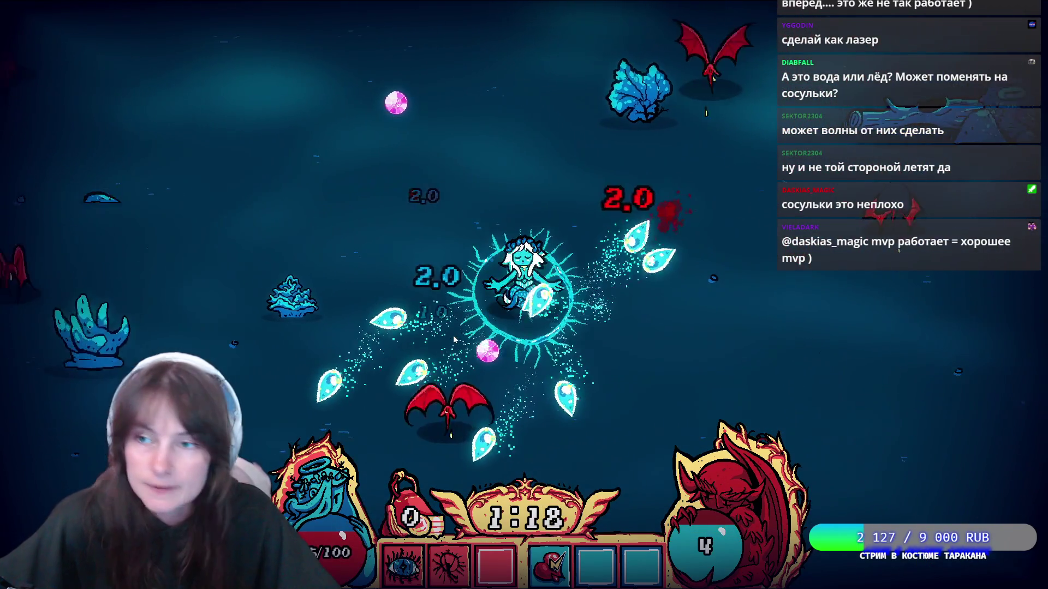
Step: Keep dodging until the next level-up, take the Blade upgrade, and pause the game at 1:27
key(a)
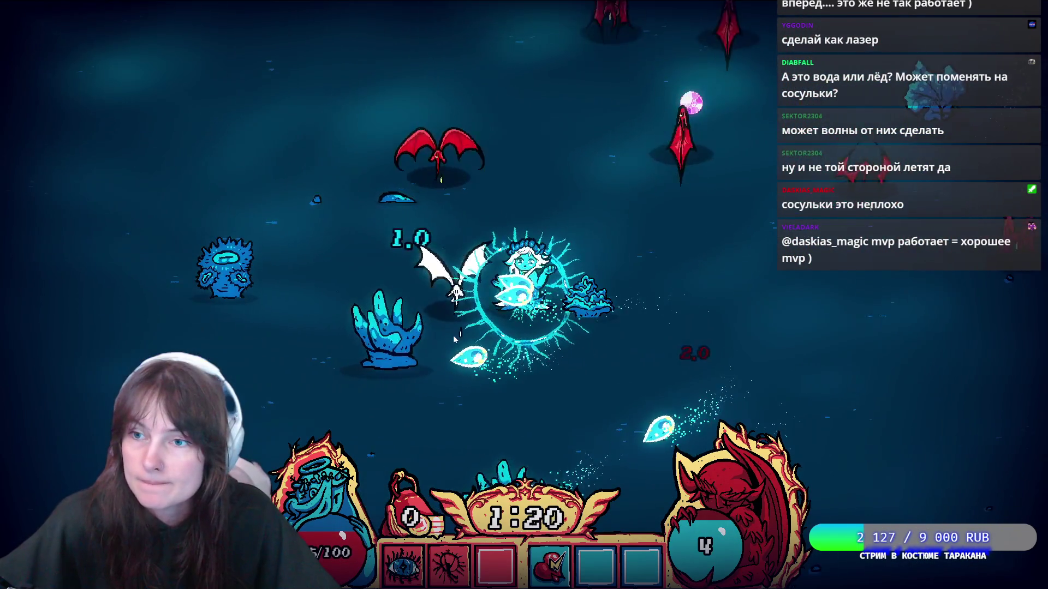
key(s)
key(d)
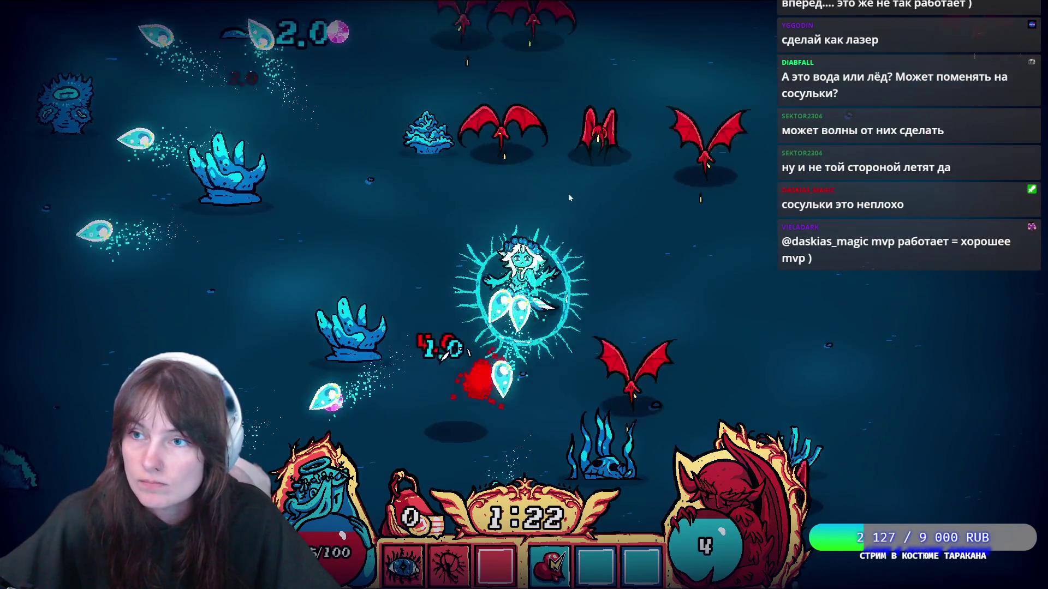
key(a)
key(s)
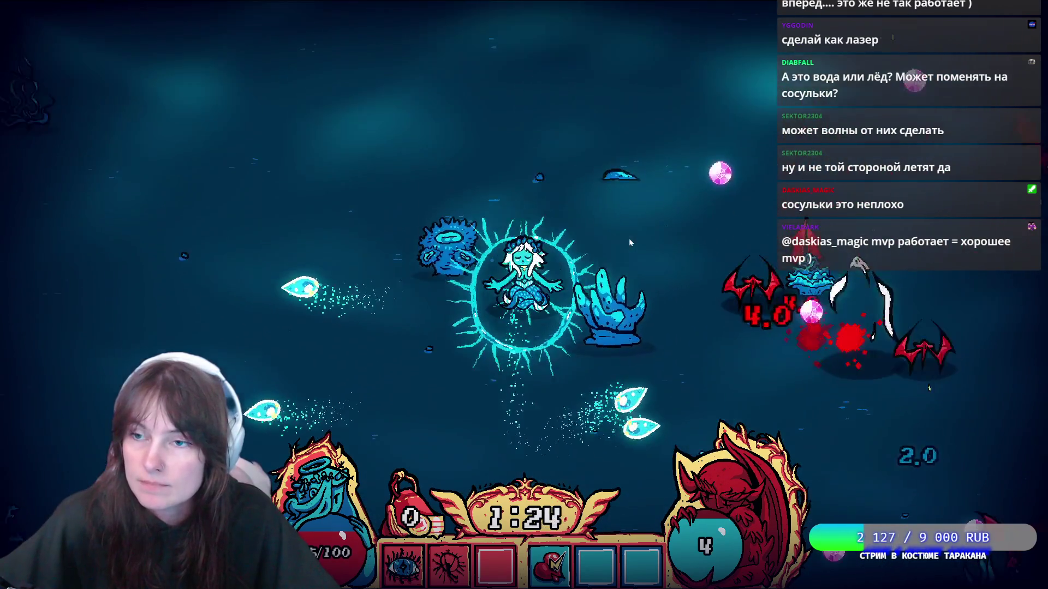
key(d)
key(w)
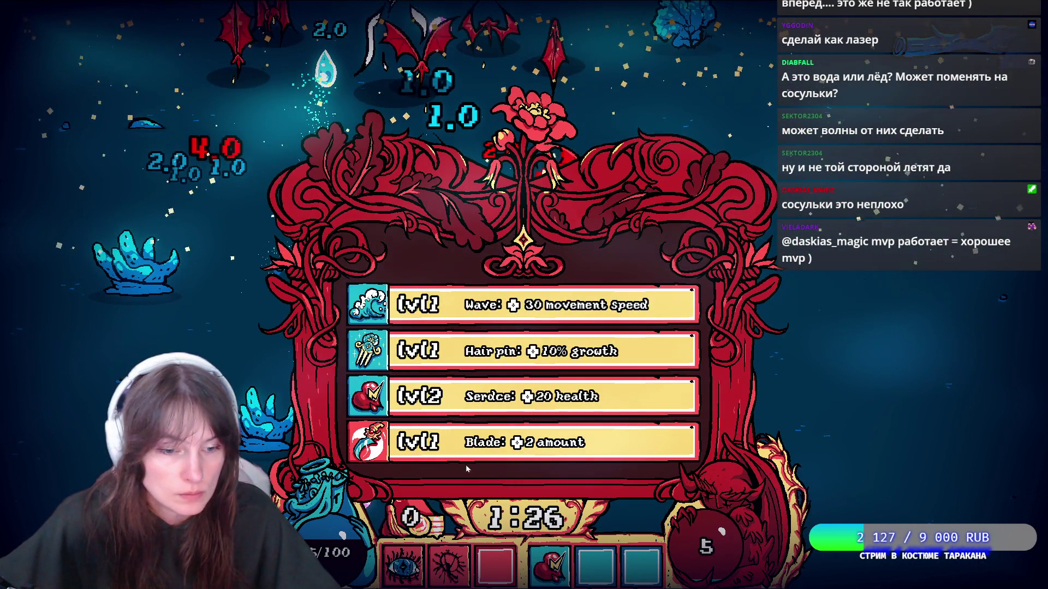
click(471, 446)
key(Escape)
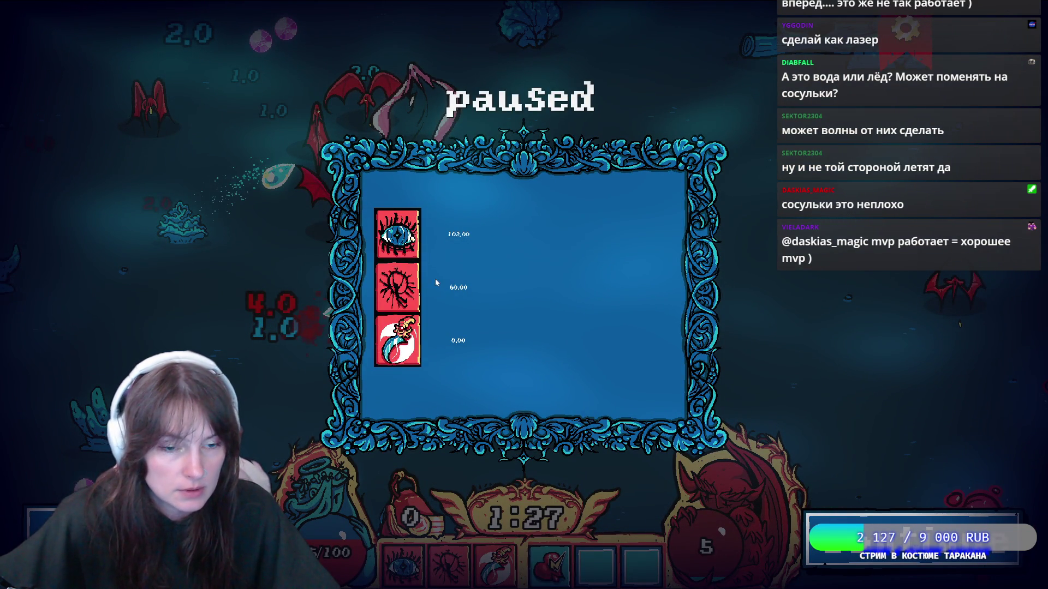
Step: Quit the paused run to the menu and start a fresh run with the black-haired mermaid
key(Escape)
key(Return)
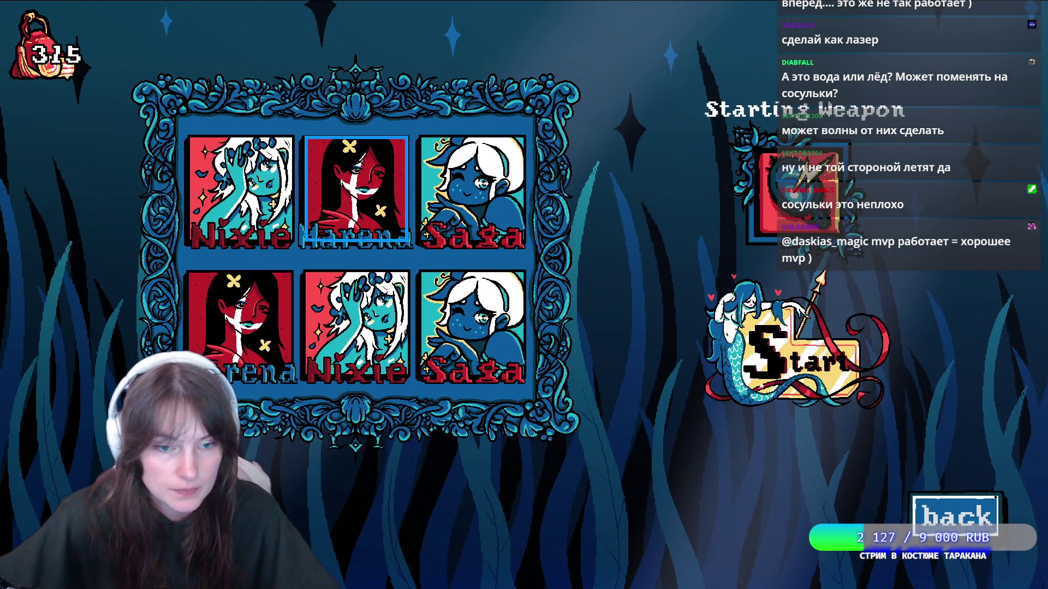
key(Return)
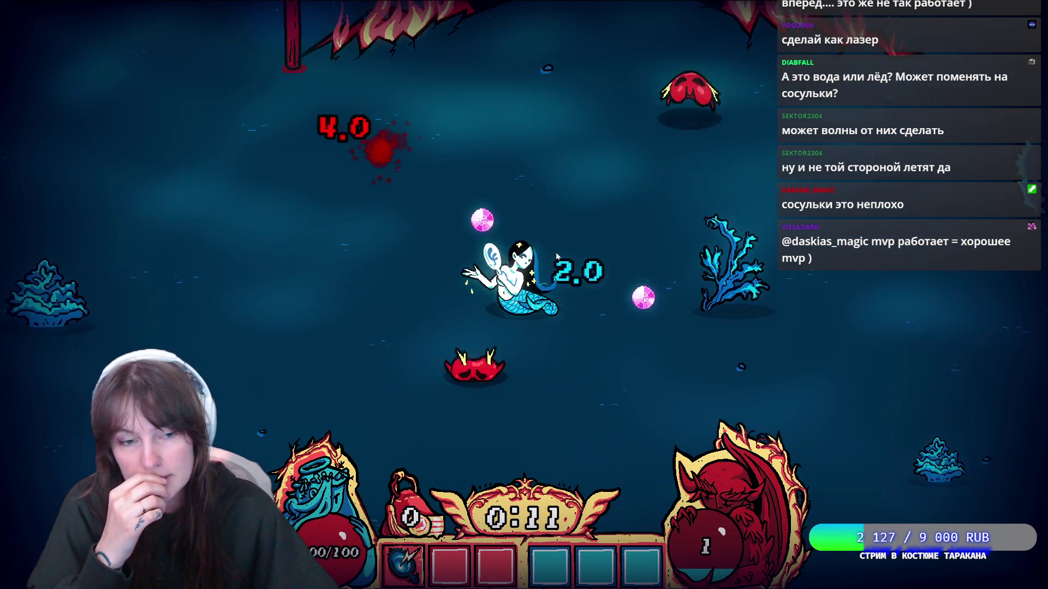
Step: Swim the mermaid around the altar collecting gems, then take the Magnet upgrade at level-up
key(d)
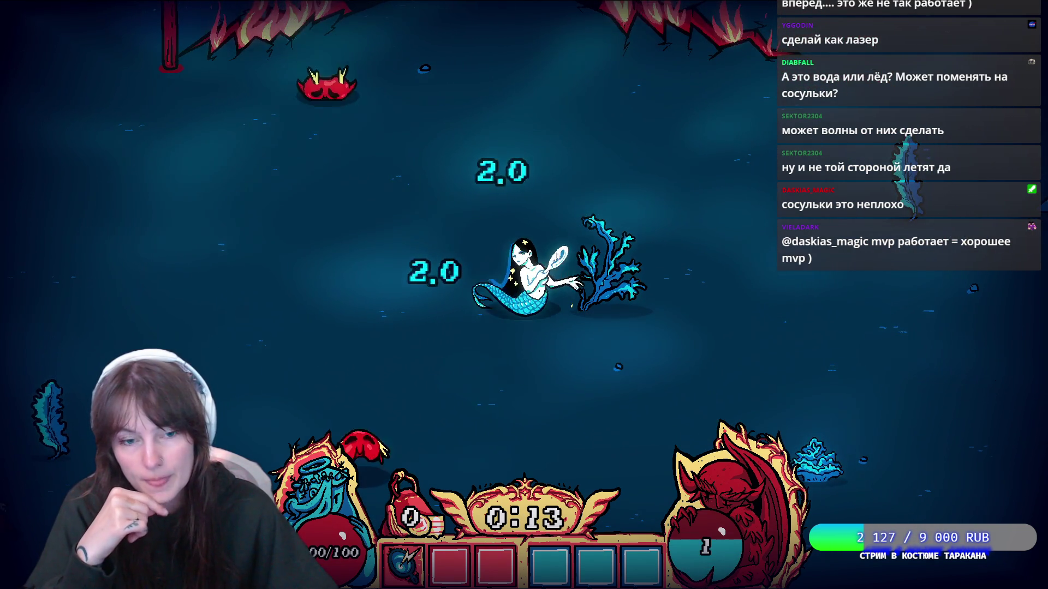
key(w)
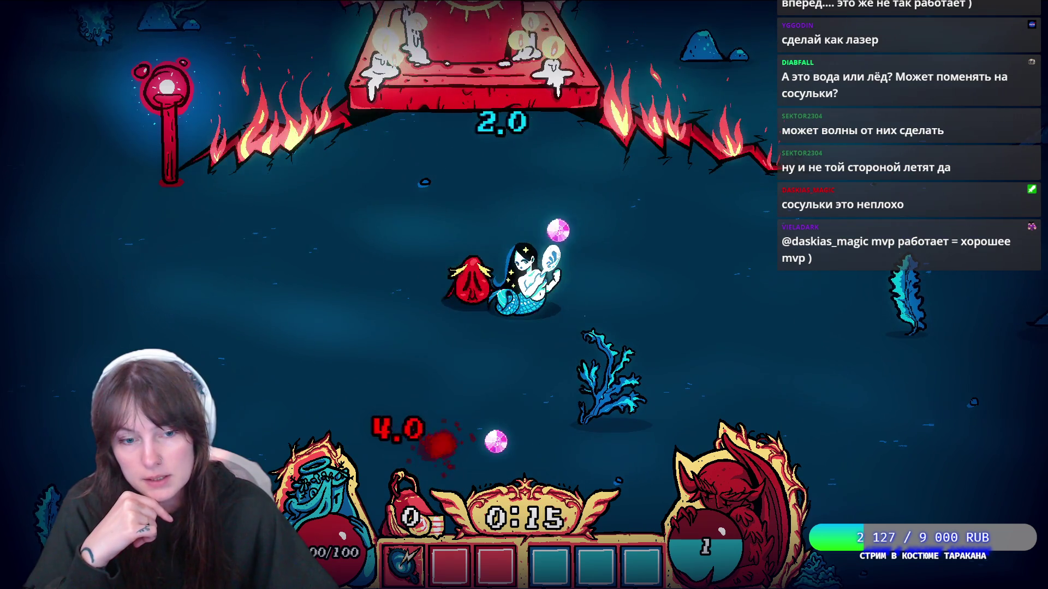
key(s)
key(a)
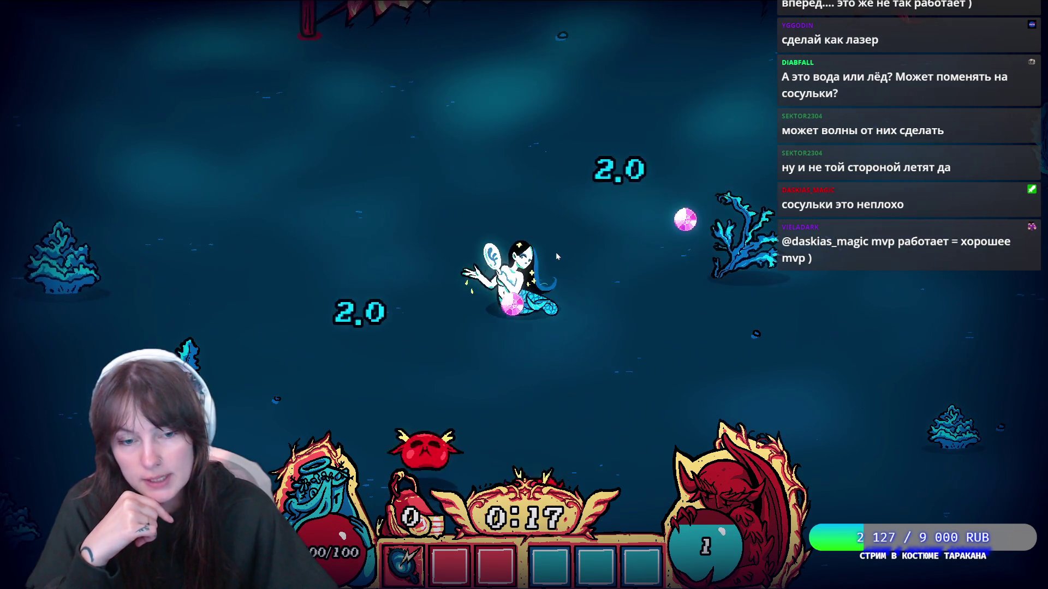
key(d)
key(w)
key(a)
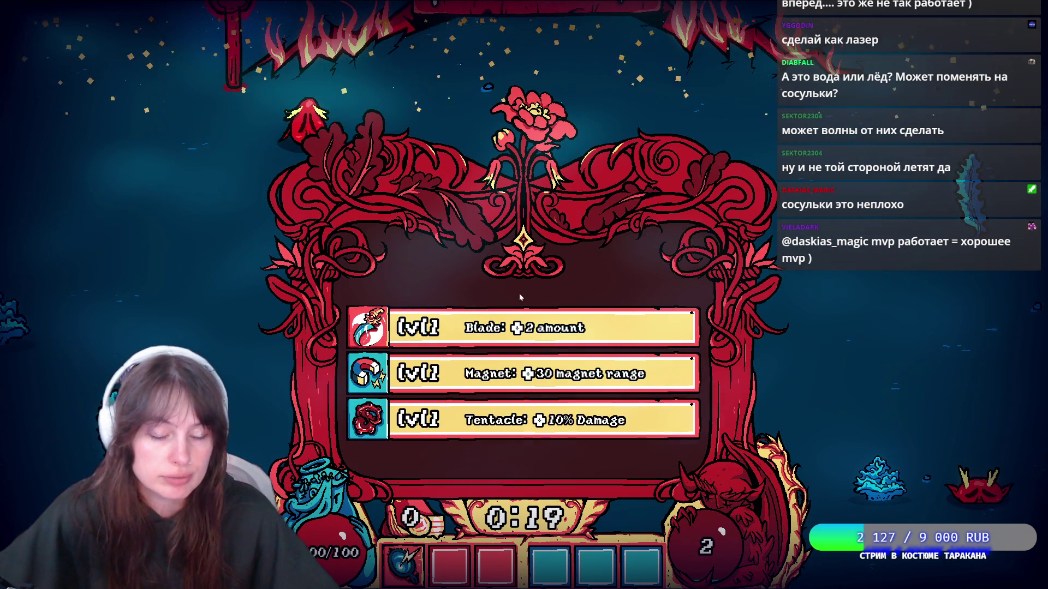
click(440, 384)
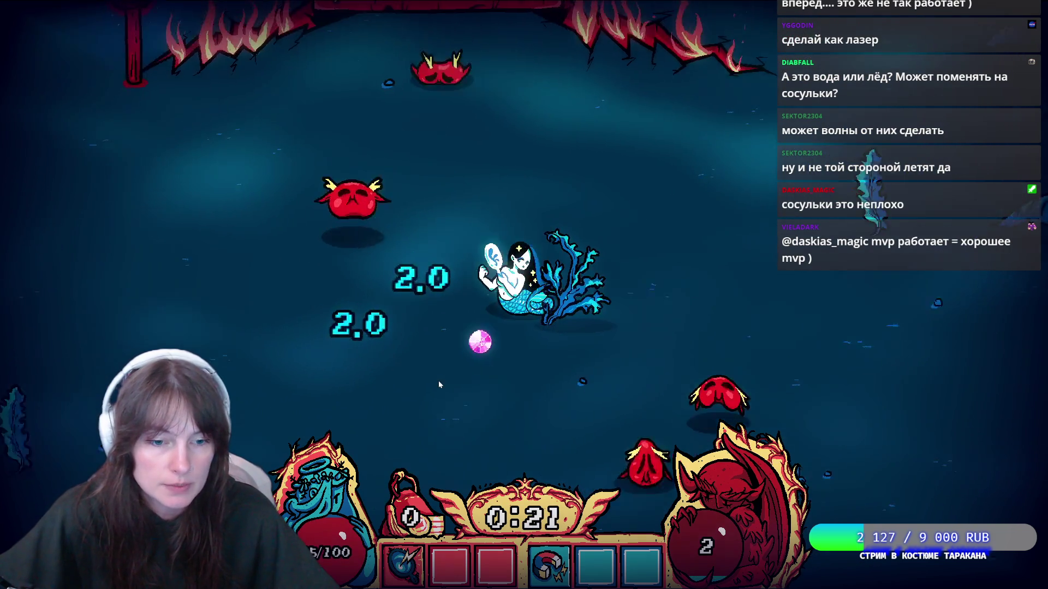
Step: Keep swimming past the fiery altar and red pillar gathering experience, then take the Storm upgrade
key(a)
key(w)
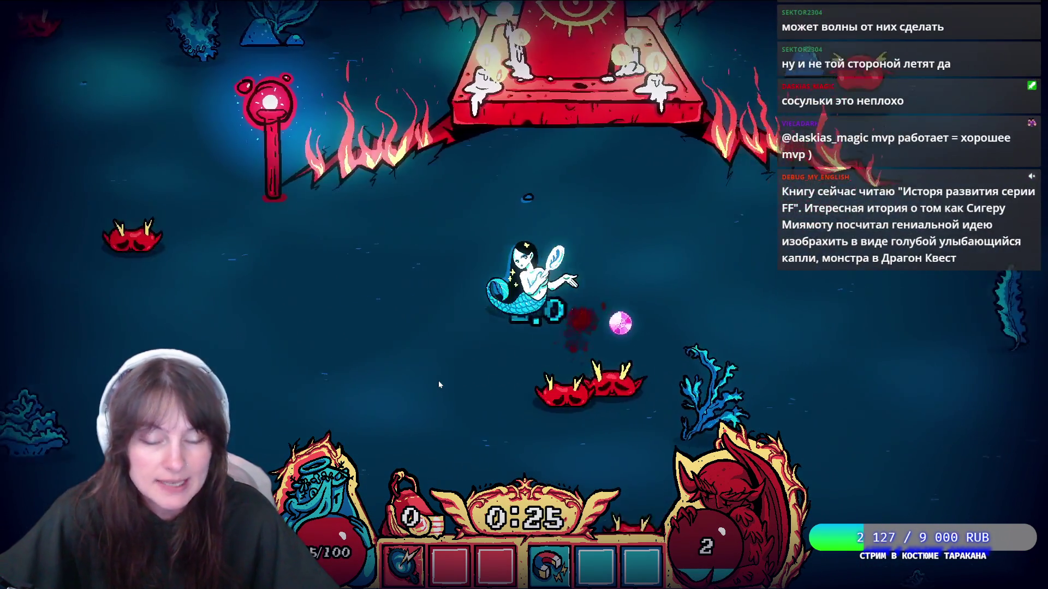
key(d)
key(a)
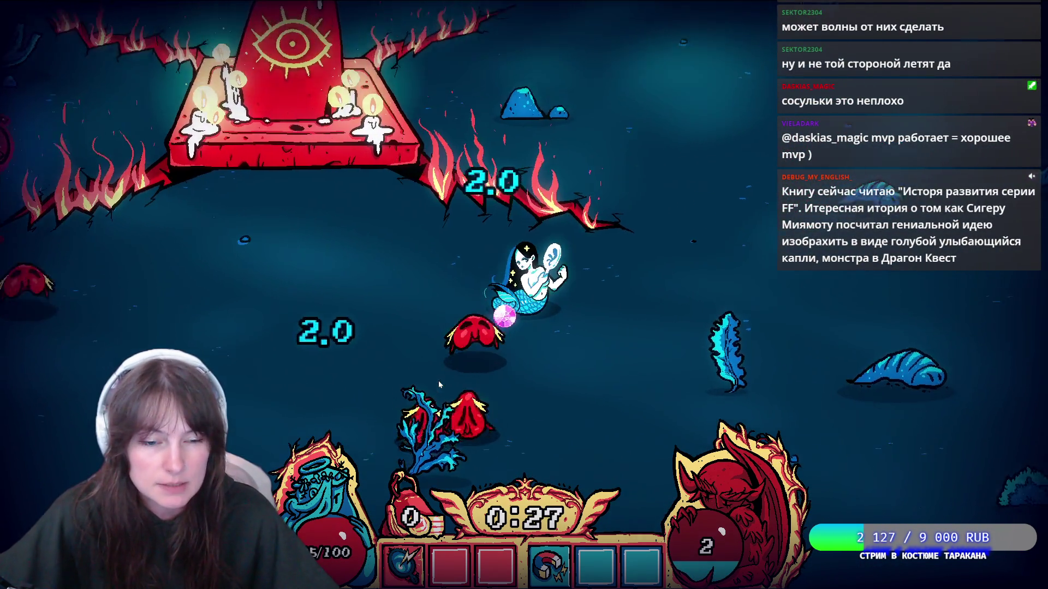
key(d)
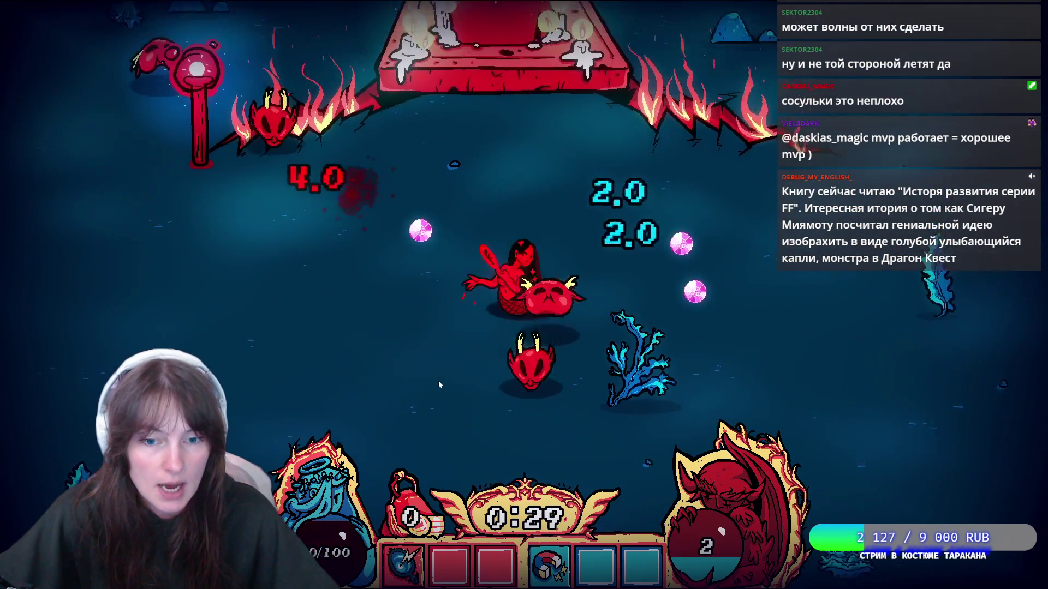
key(s)
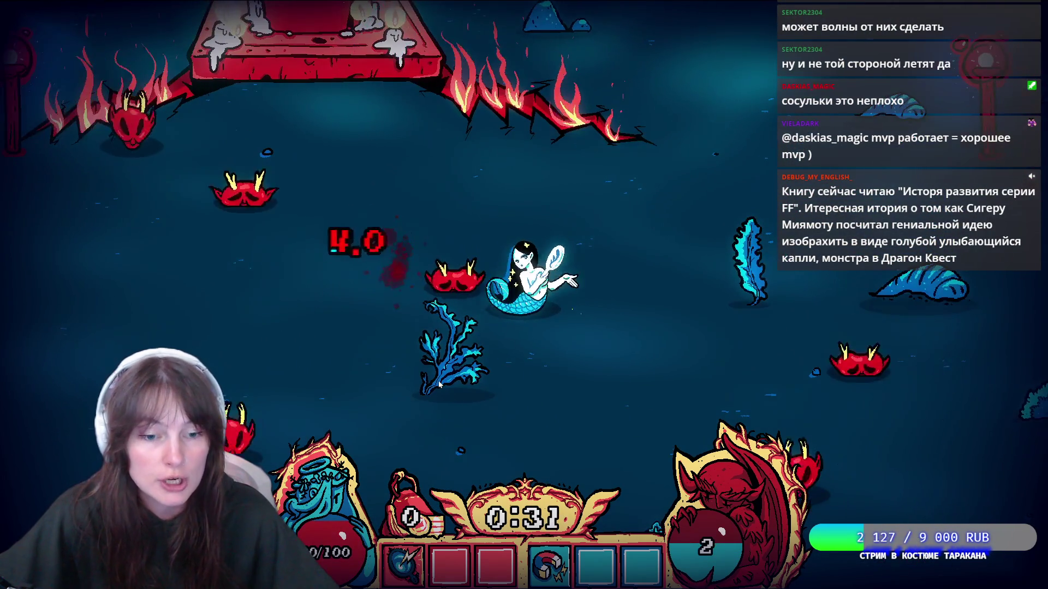
key(w)
key(d)
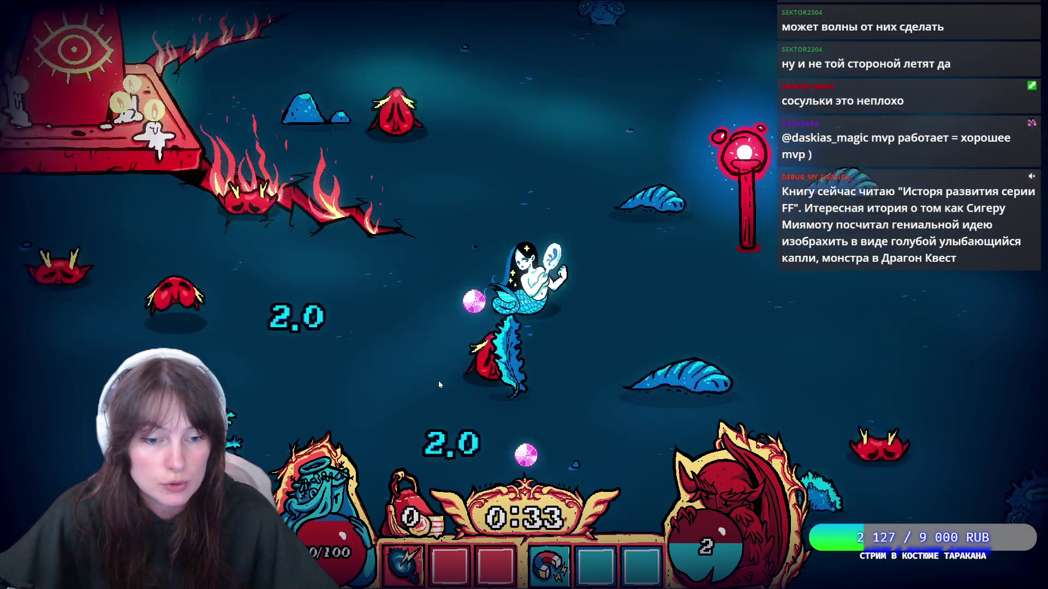
key(d)
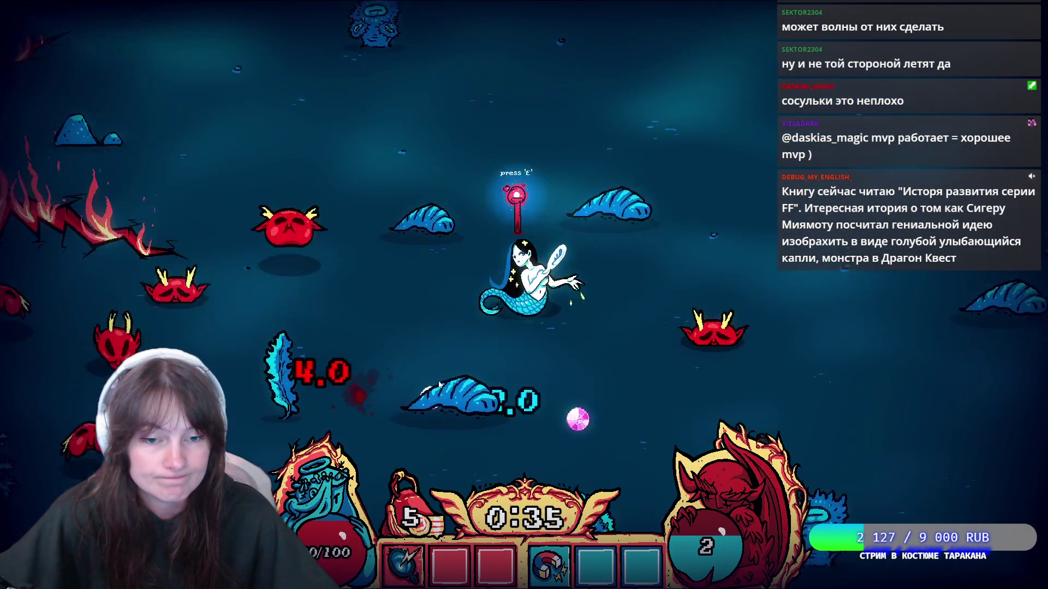
key(s)
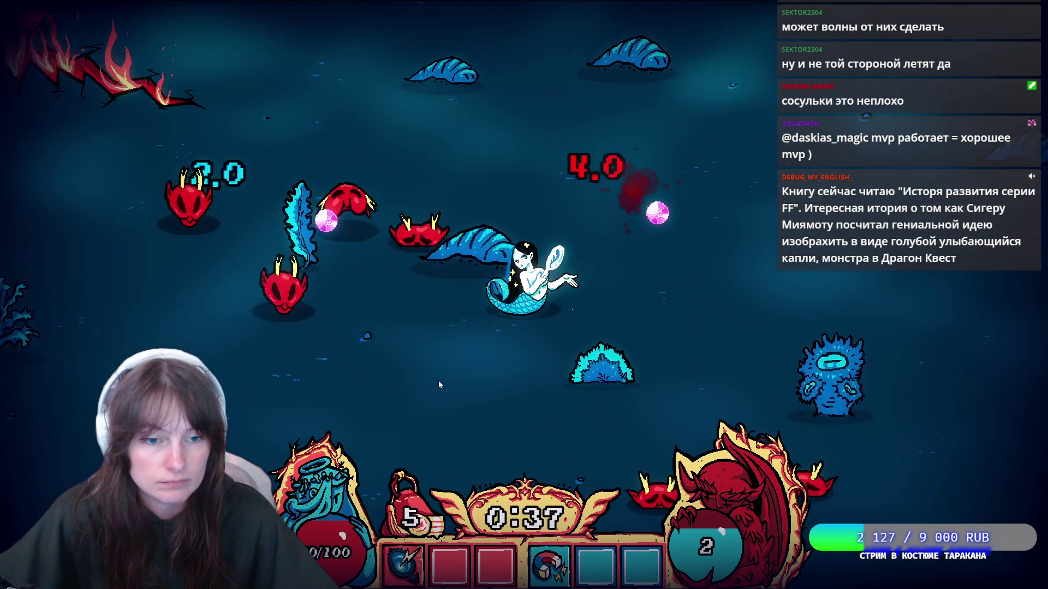
key(w)
key(a)
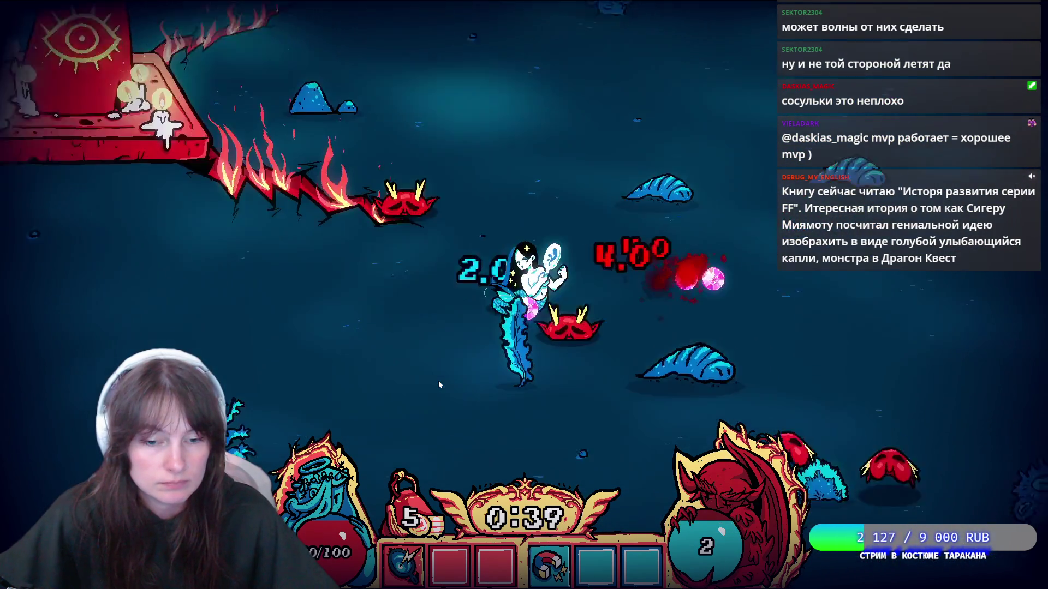
key(s)
key(d)
key(w)
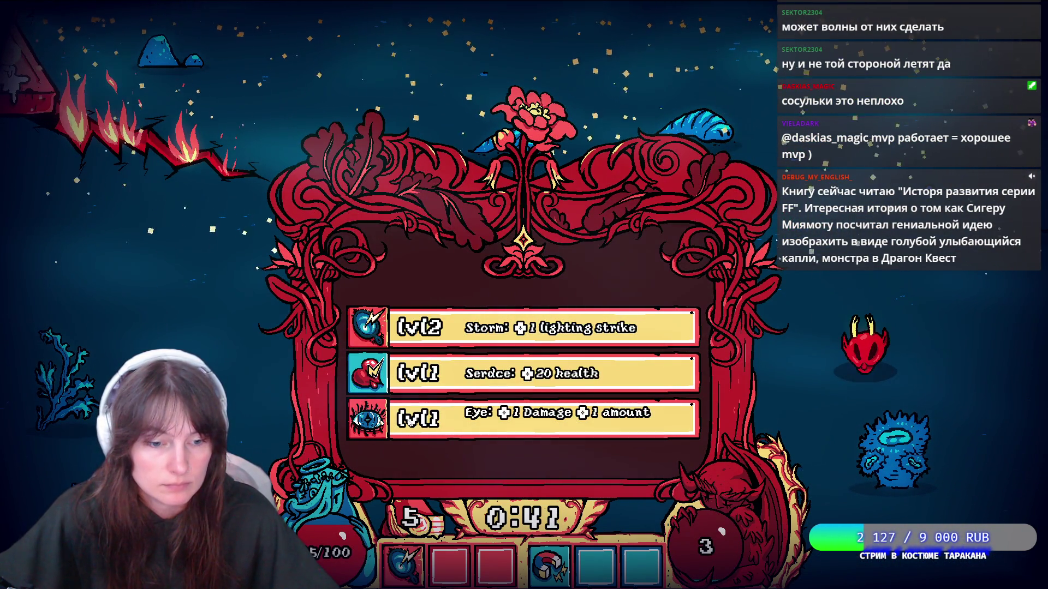
click(397, 330)
Step: Resume dodging enemies and collecting gems after the Storm upgrade
key(a)
key(s)
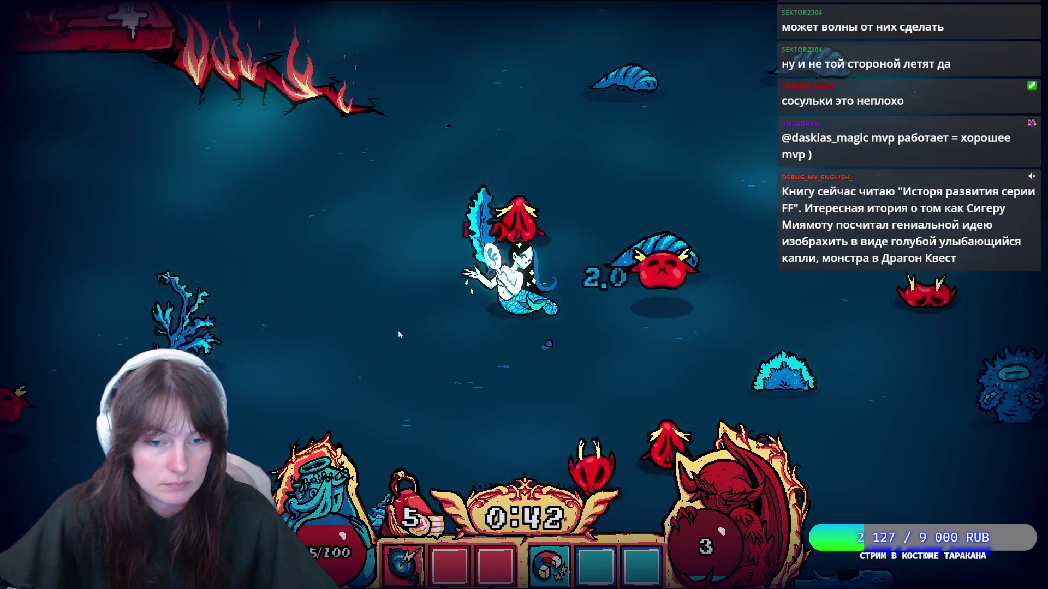
key(d)
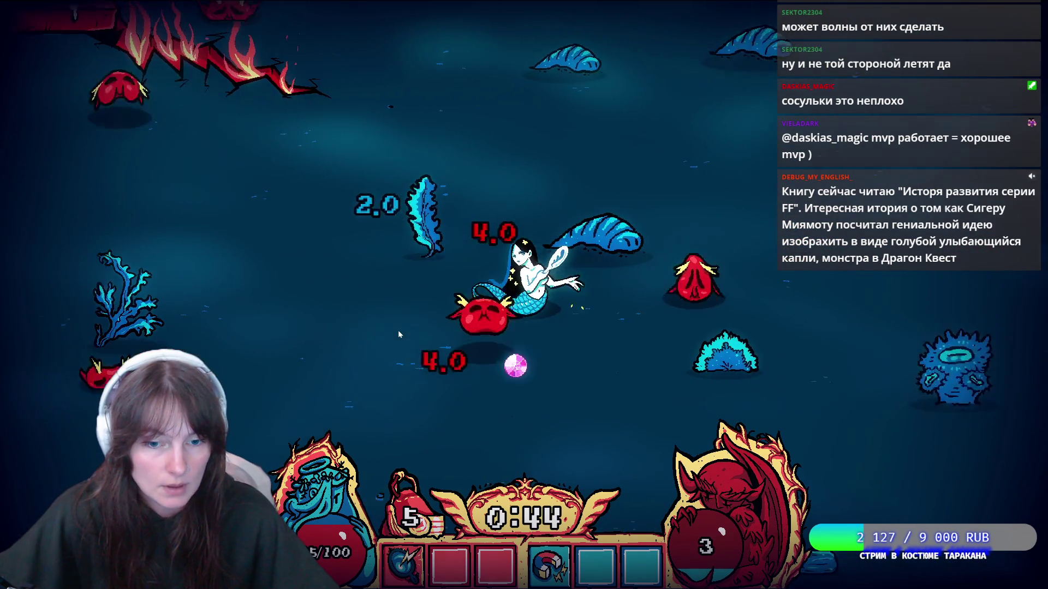
key(s)
key(a)
key(w)
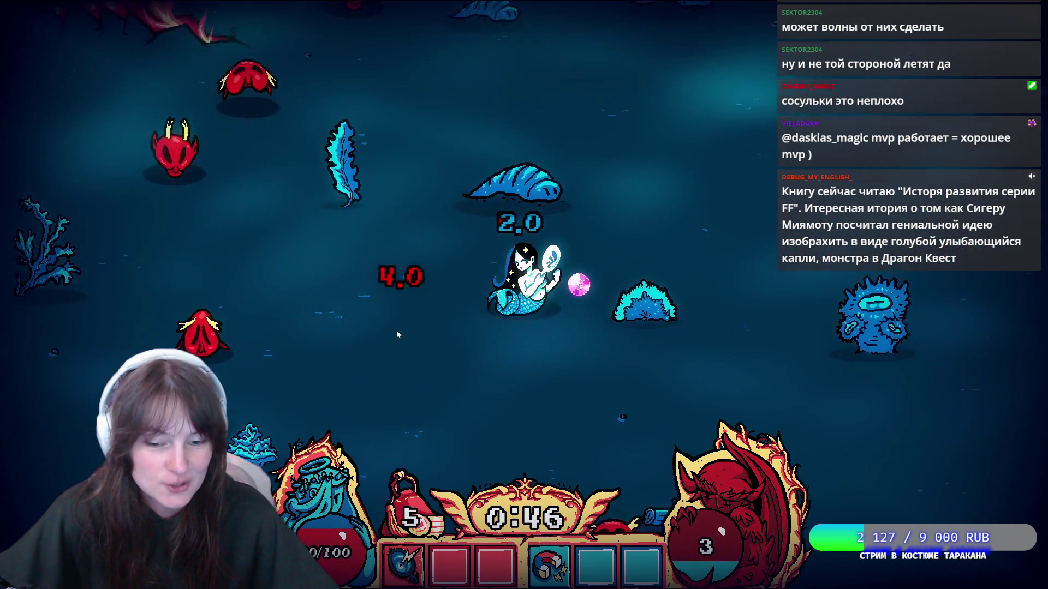
key(a)
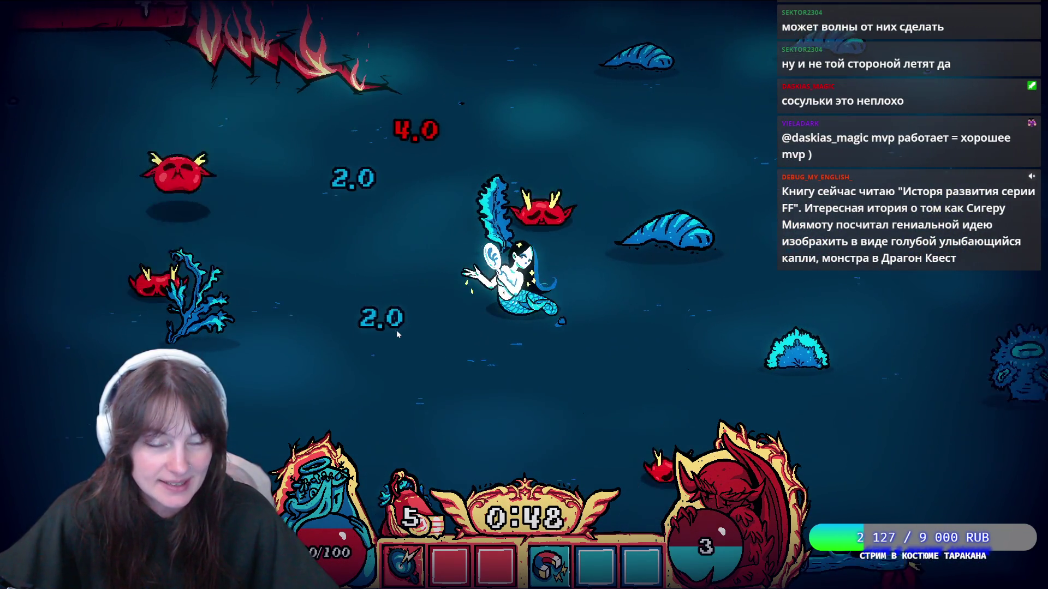
key(d)
key(w)
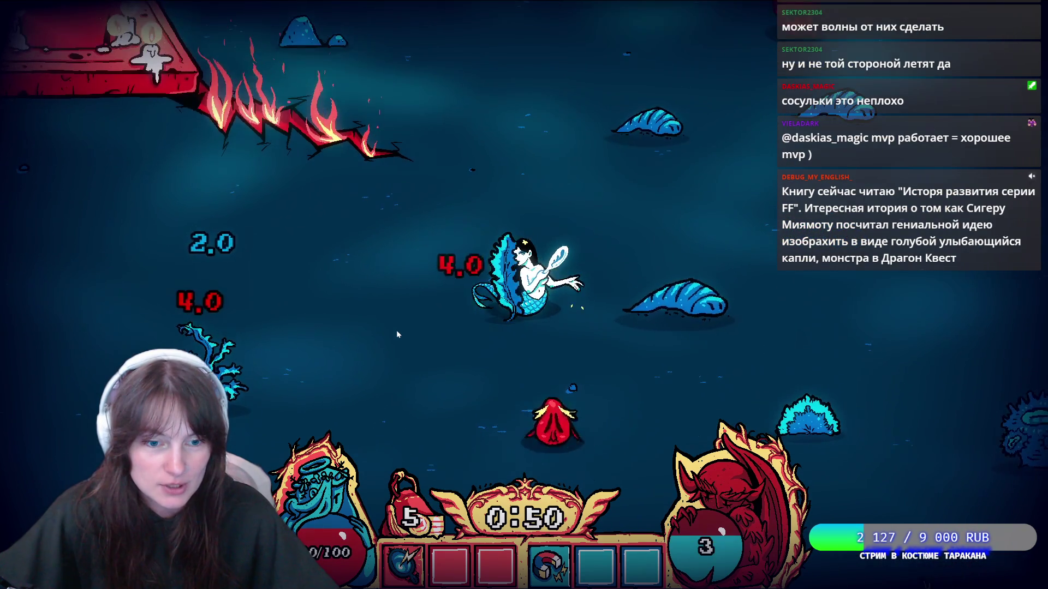
key(s)
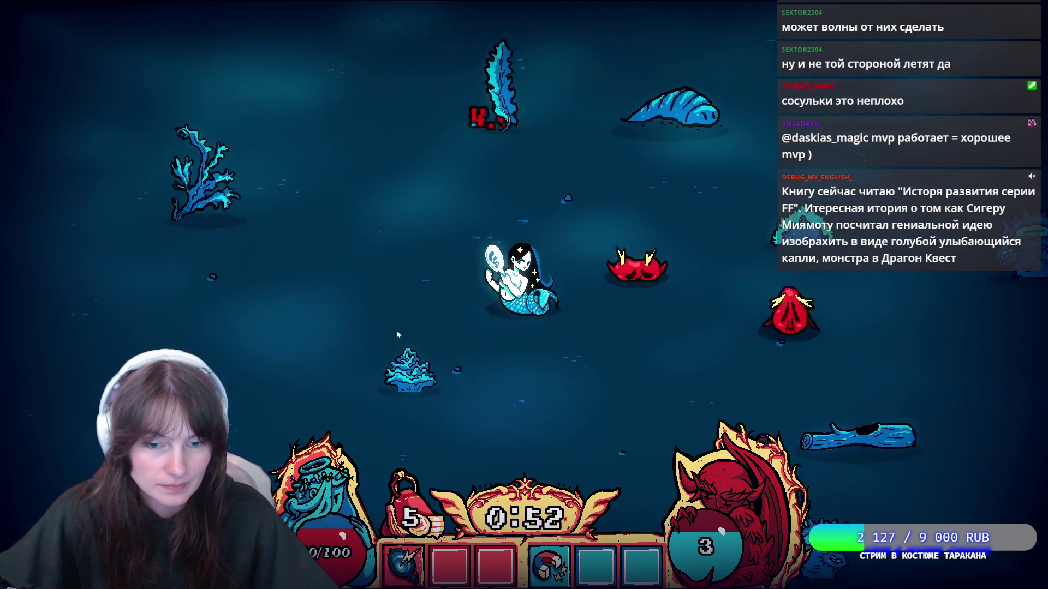
key(d)
Step: Weave through the enemies until the next level-up offers Crab, Storm, Vortex and Clover
key(a)
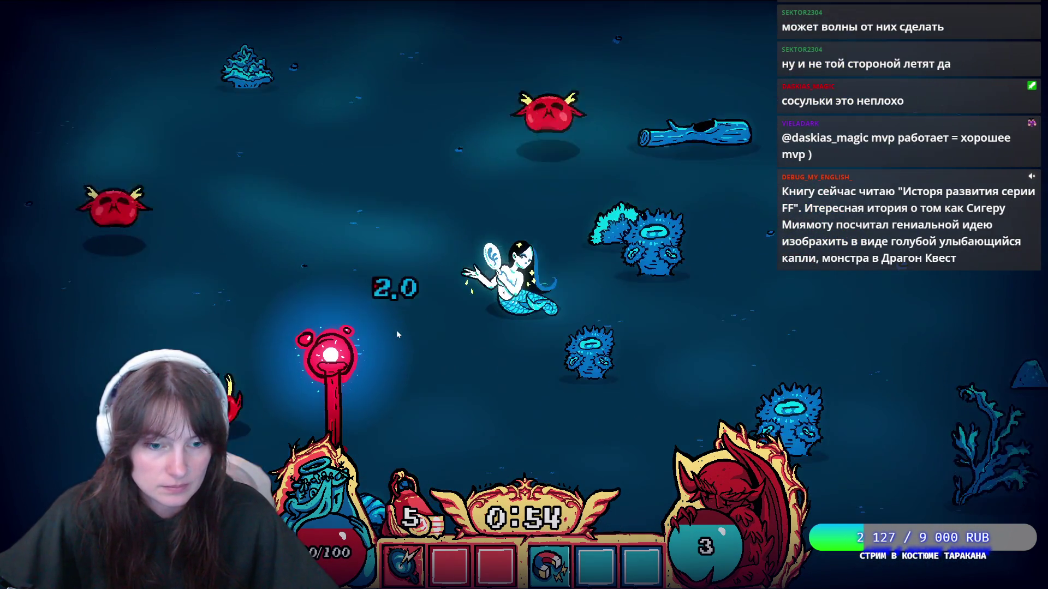
key(s)
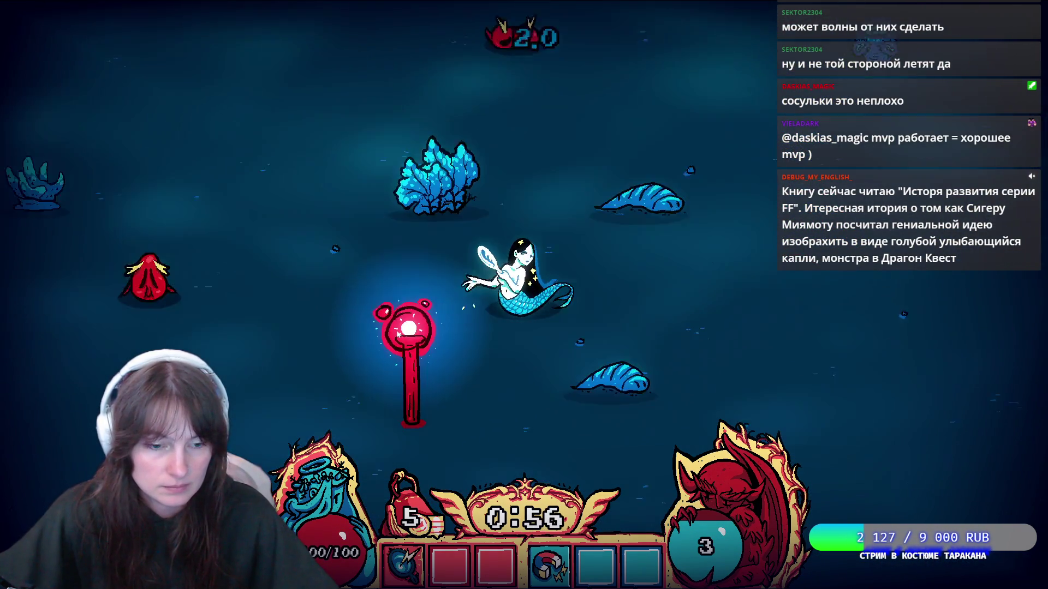
key(w)
key(w)
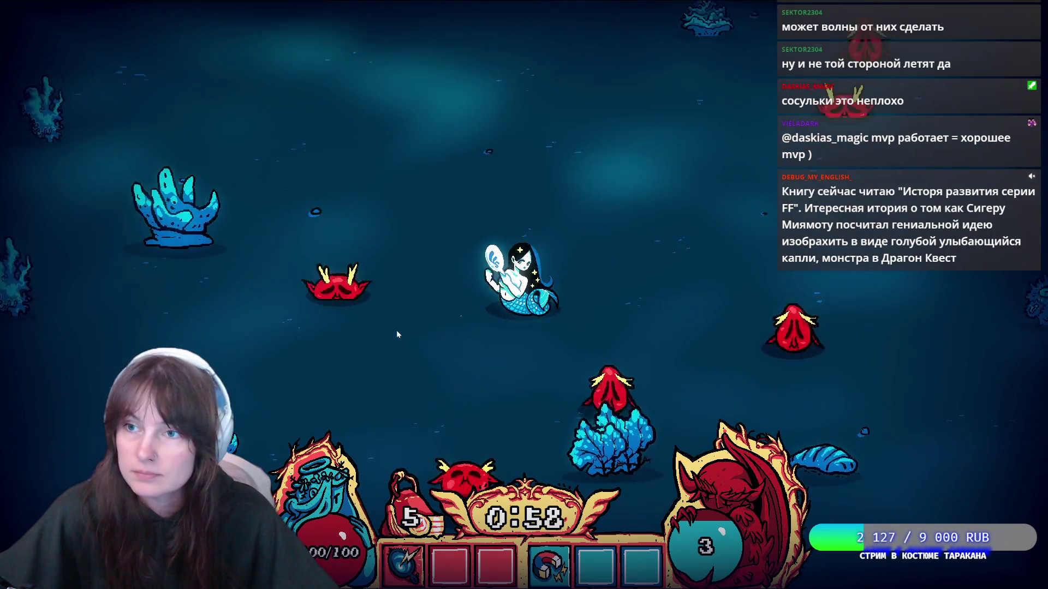
key(d)
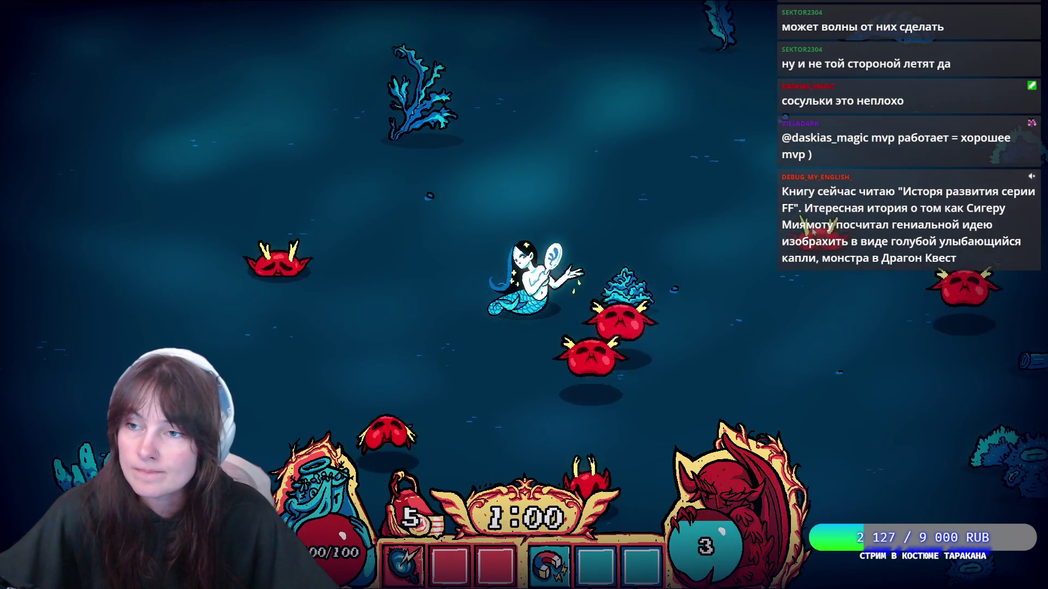
key(d)
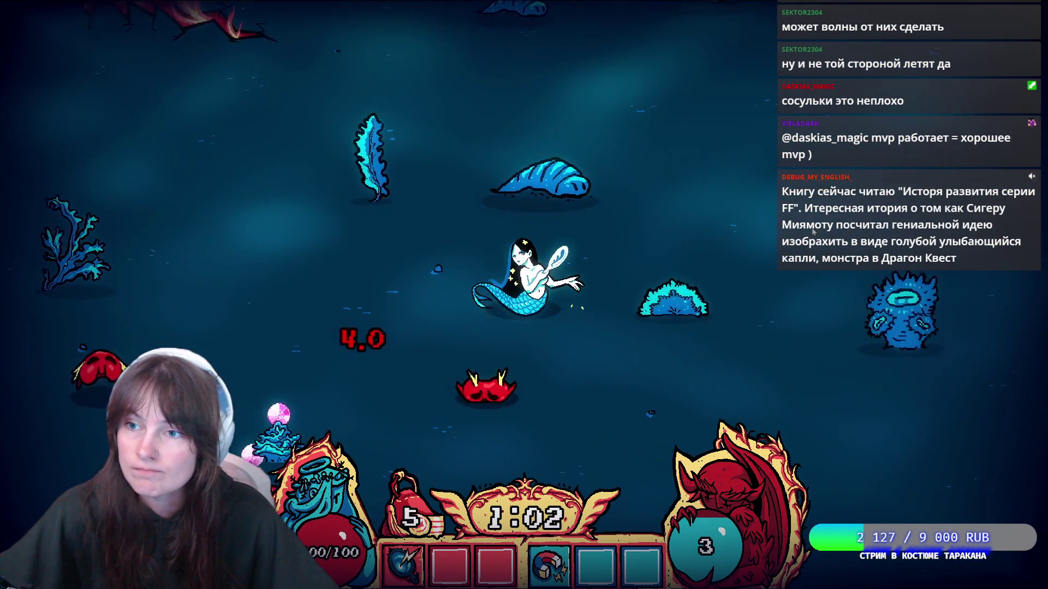
key(s)
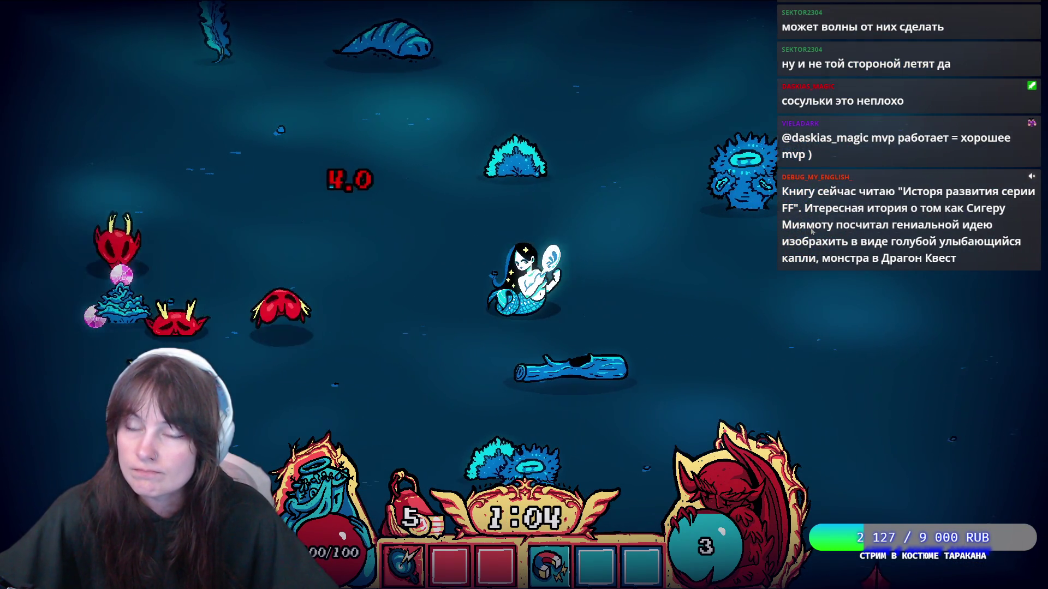
key(a)
key(w)
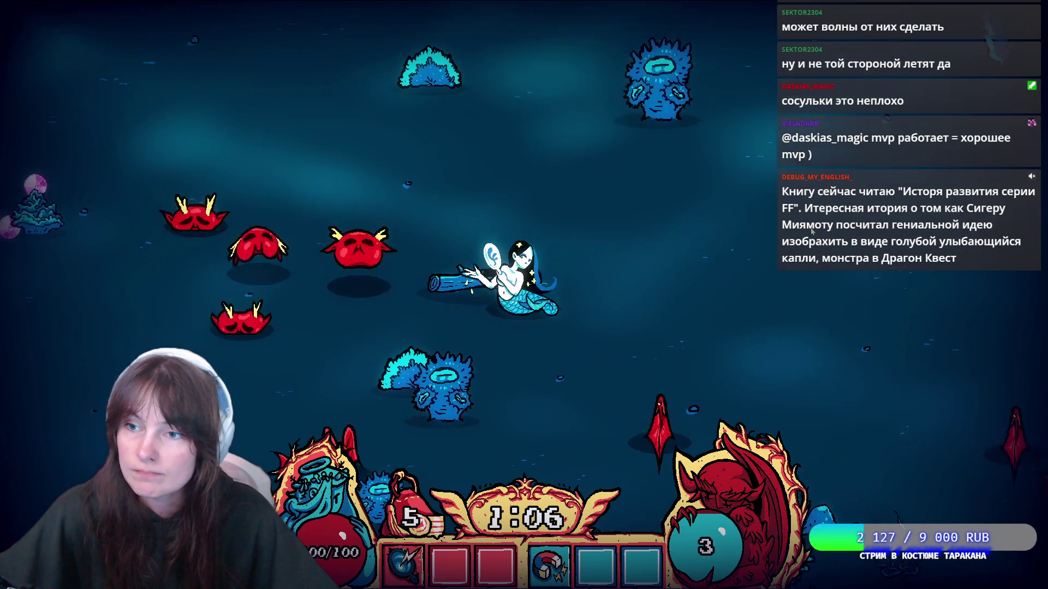
key(d)
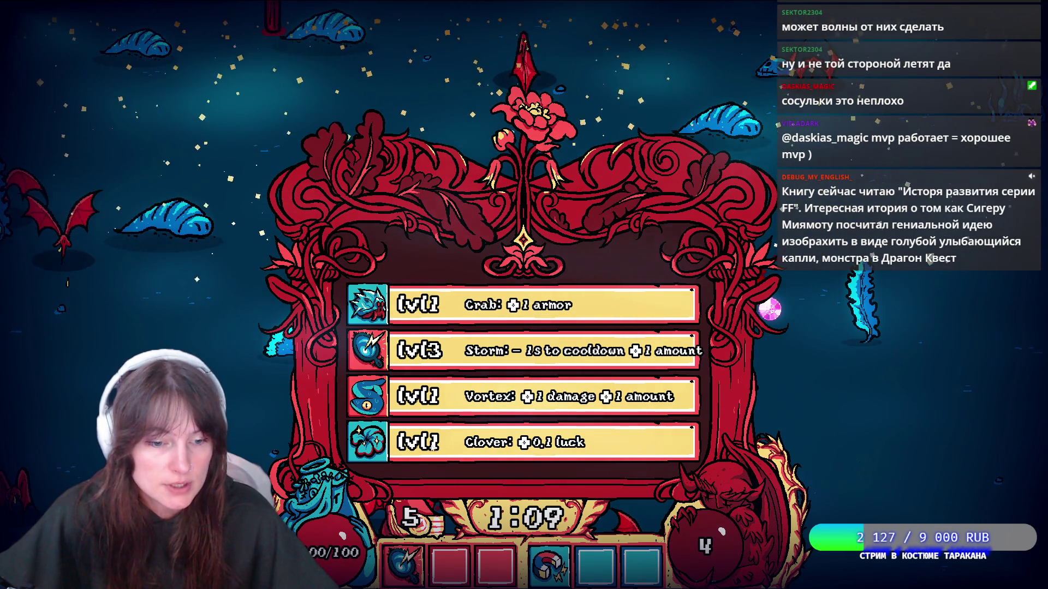
Step: Take the Clover luck upgrade and swim through the enemy swarm collecting gems
click(431, 443)
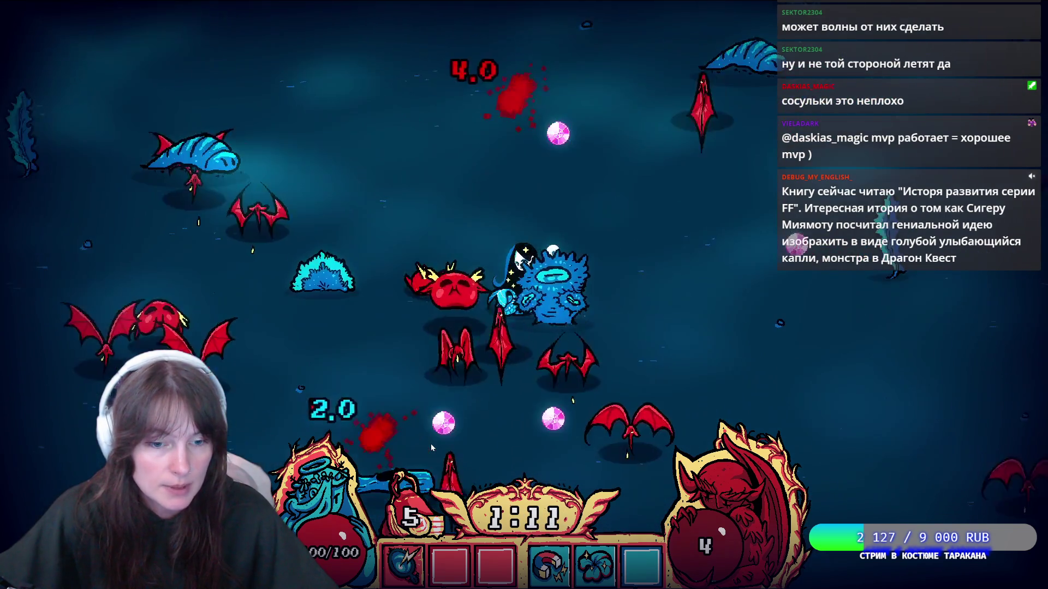
key(w)
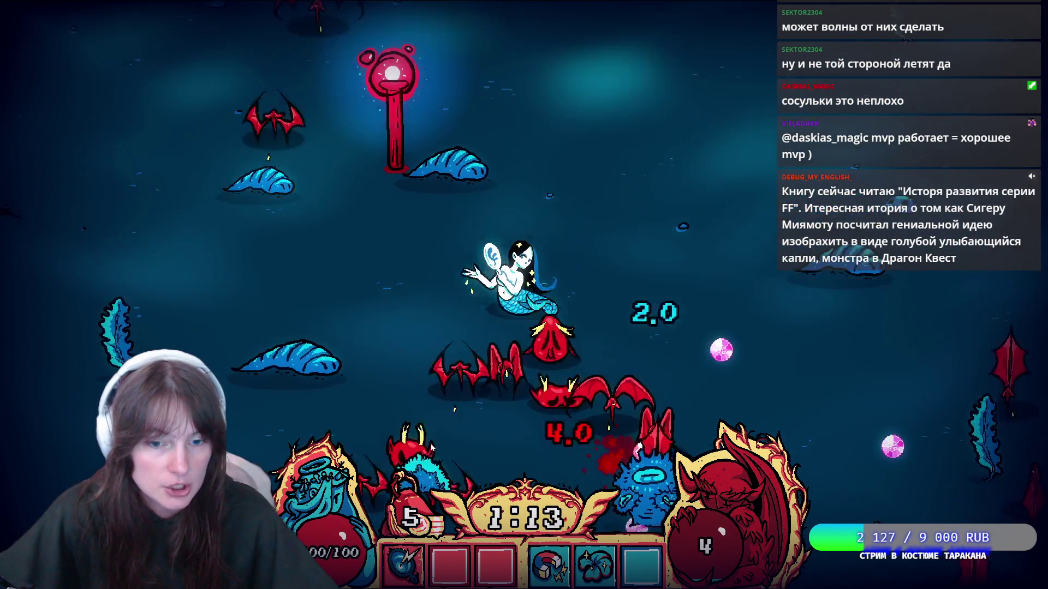
key(d)
key(s)
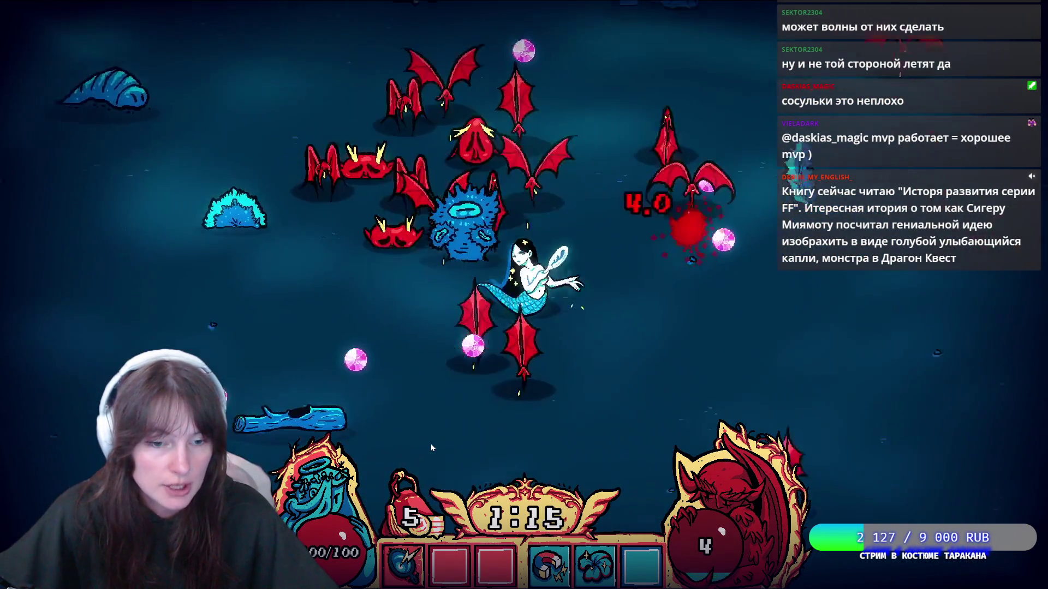
key(d)
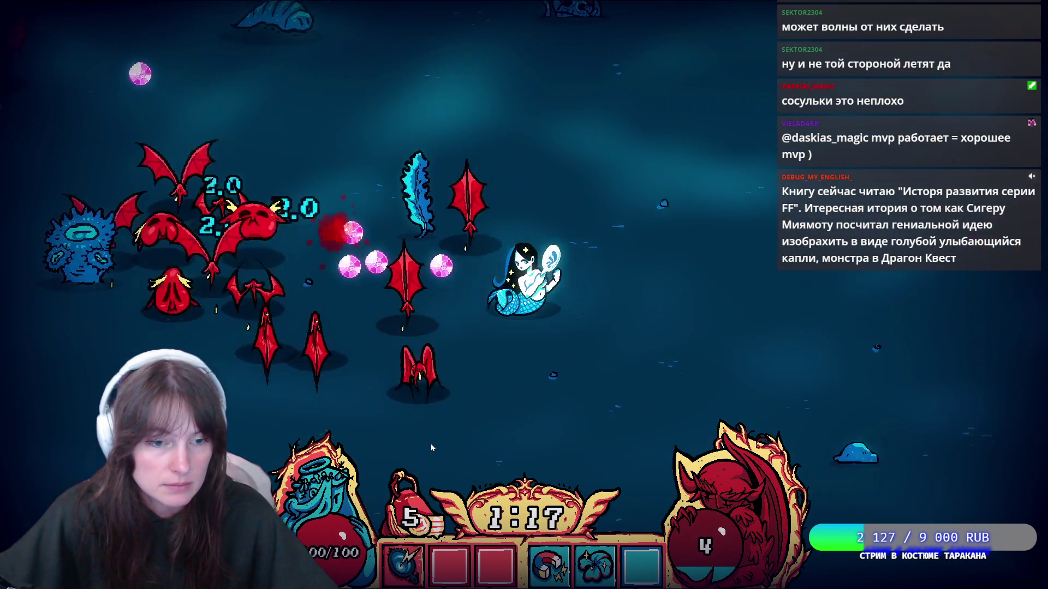
key(w)
key(a)
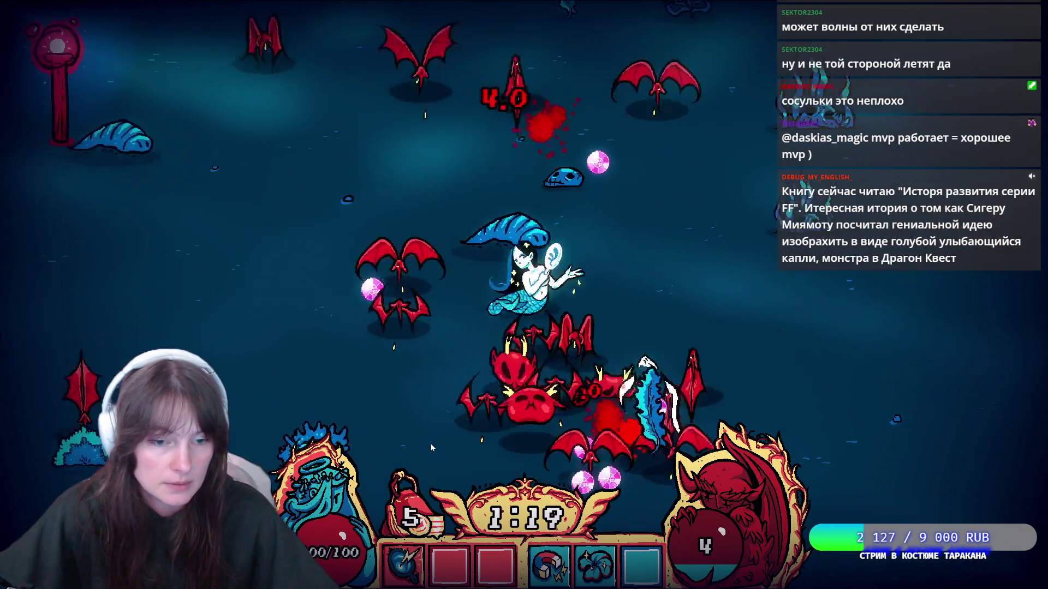
key(w)
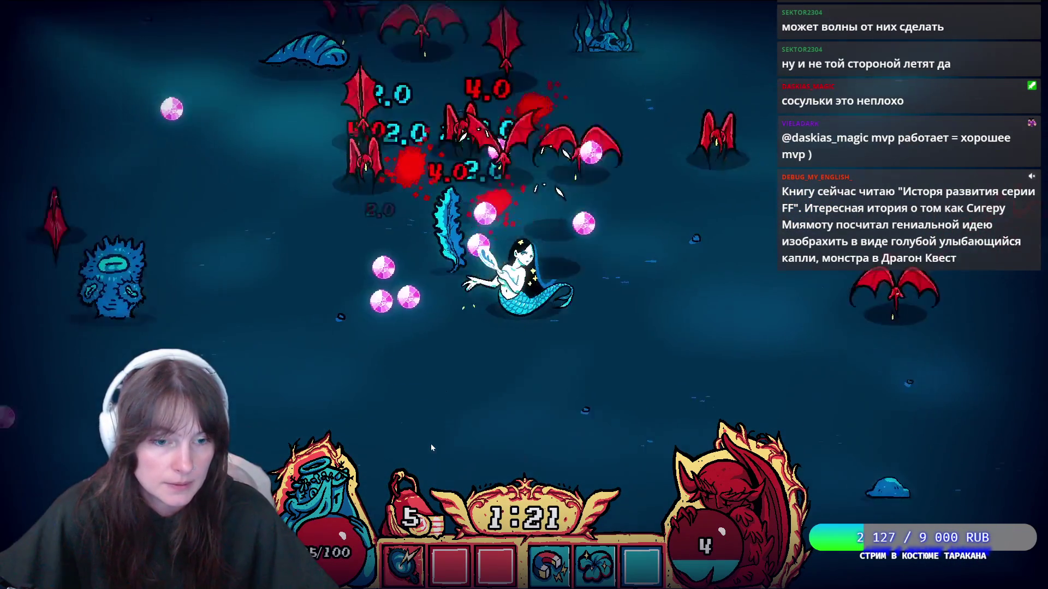
key(a)
key(s)
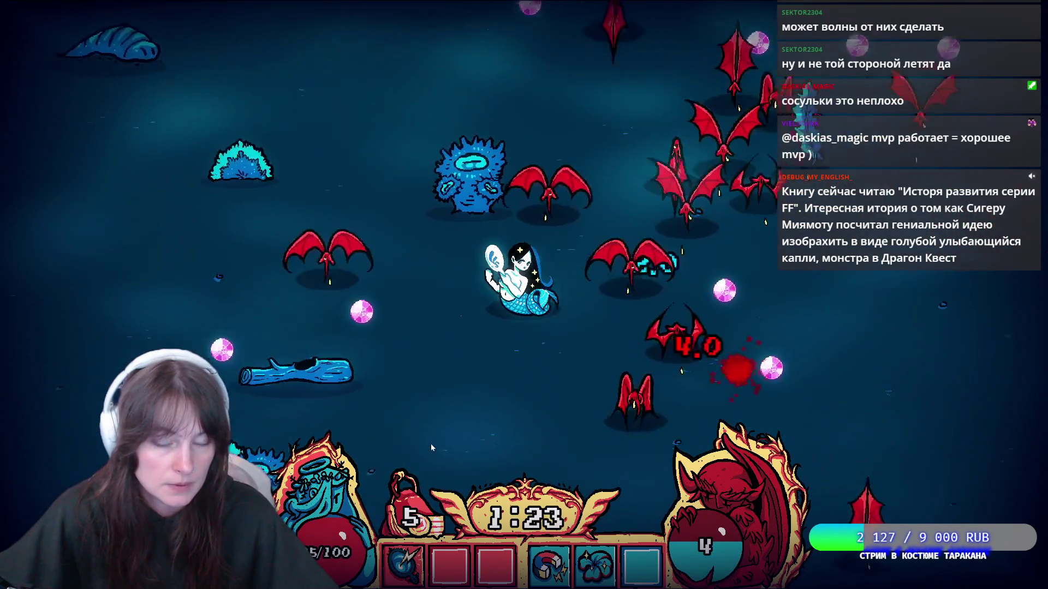
key(a)
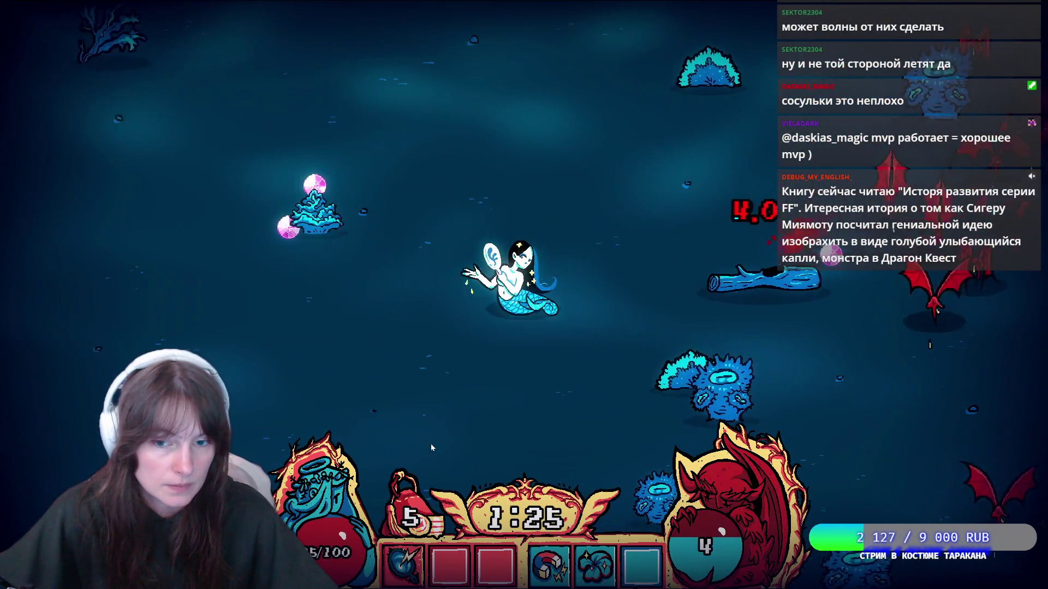
Step: Reach the red altar, activate it with E to summon a bat swarm, then take the Spark upgrade
key(a)
key(w)
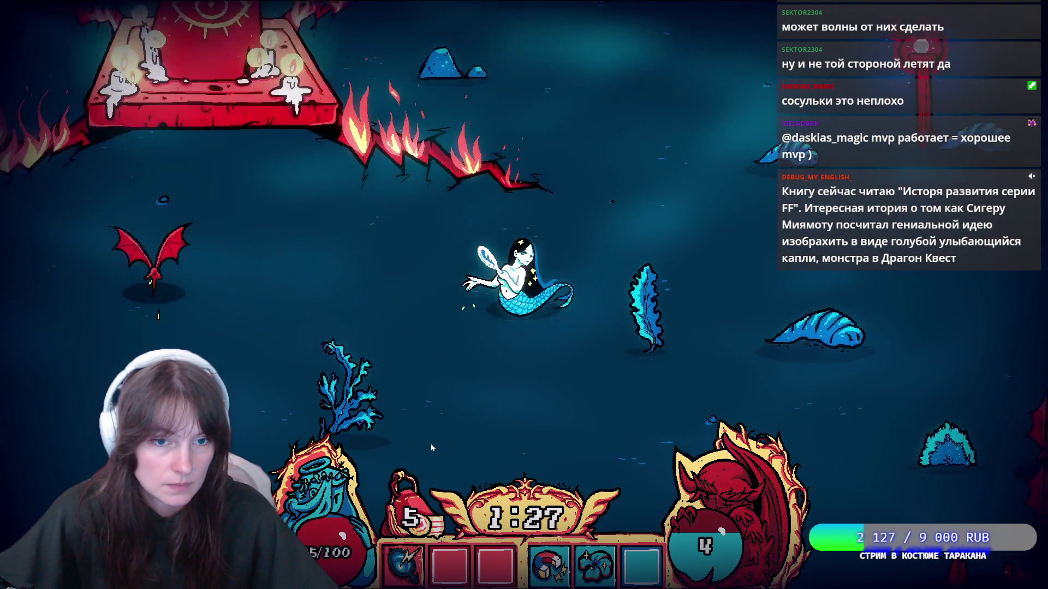
key(d)
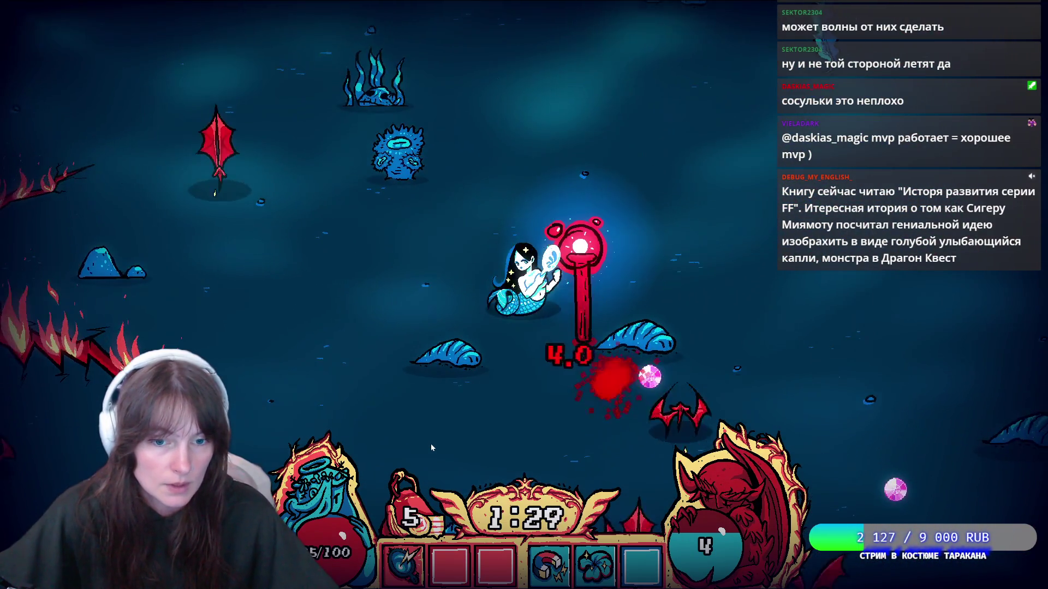
key(e)
key(d)
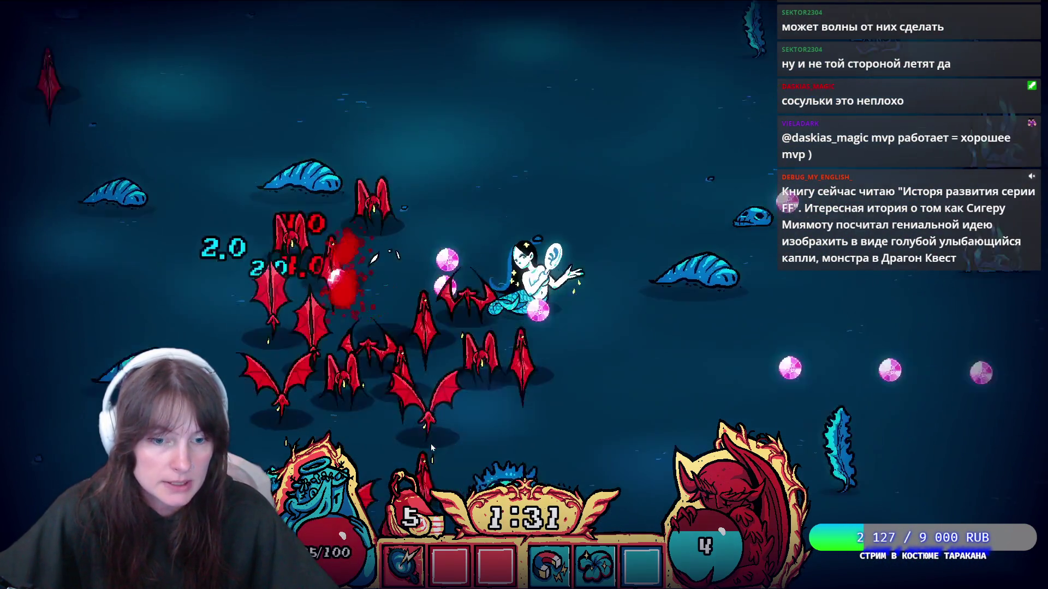
key(d)
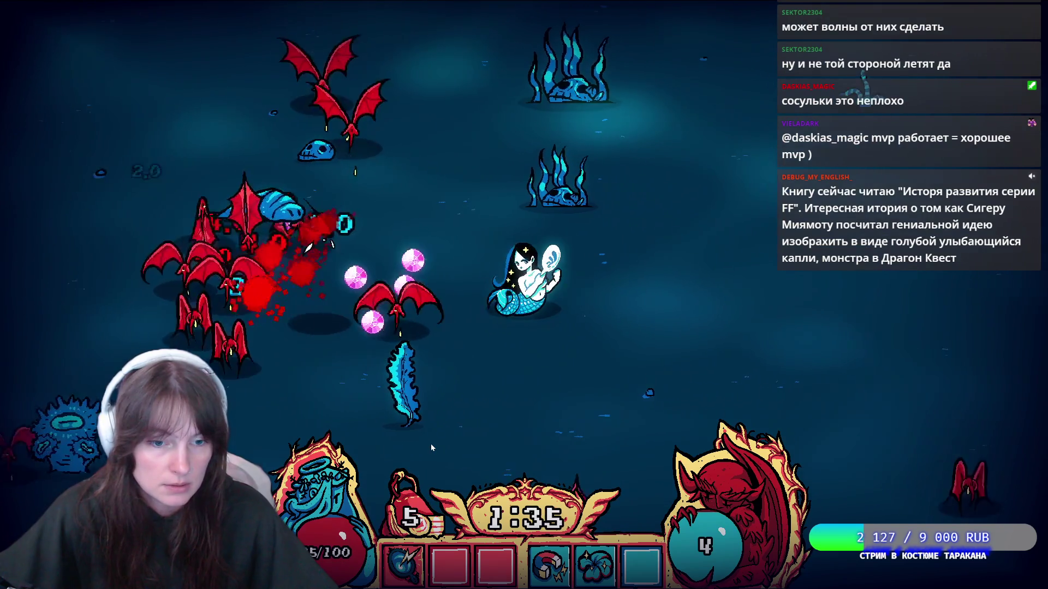
click(418, 389)
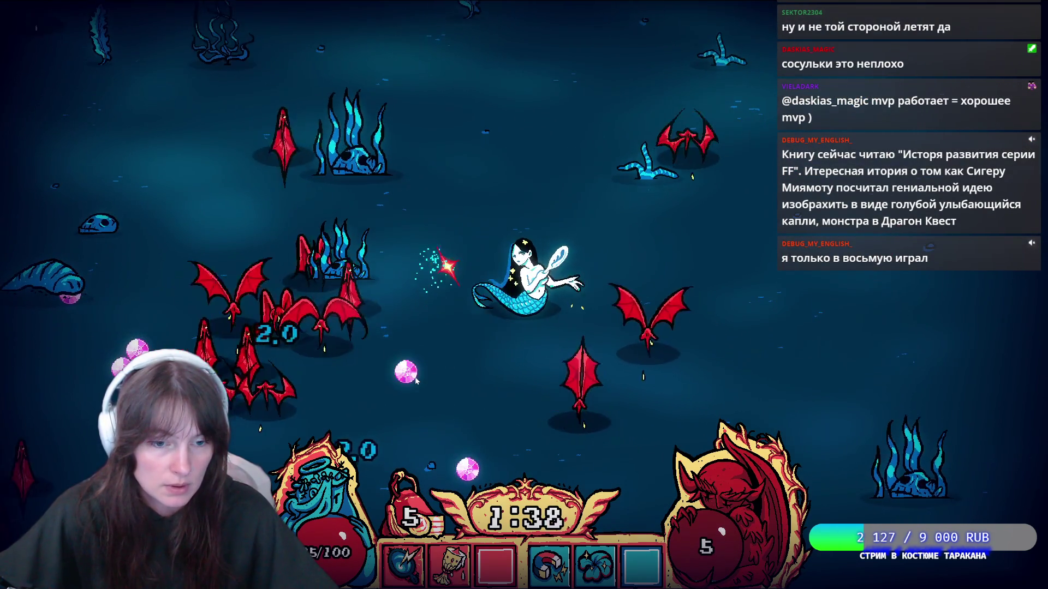
Step: Flee down and left from the bats until the run ends at 2:00 and the main menu returns
key(s)
key(d)
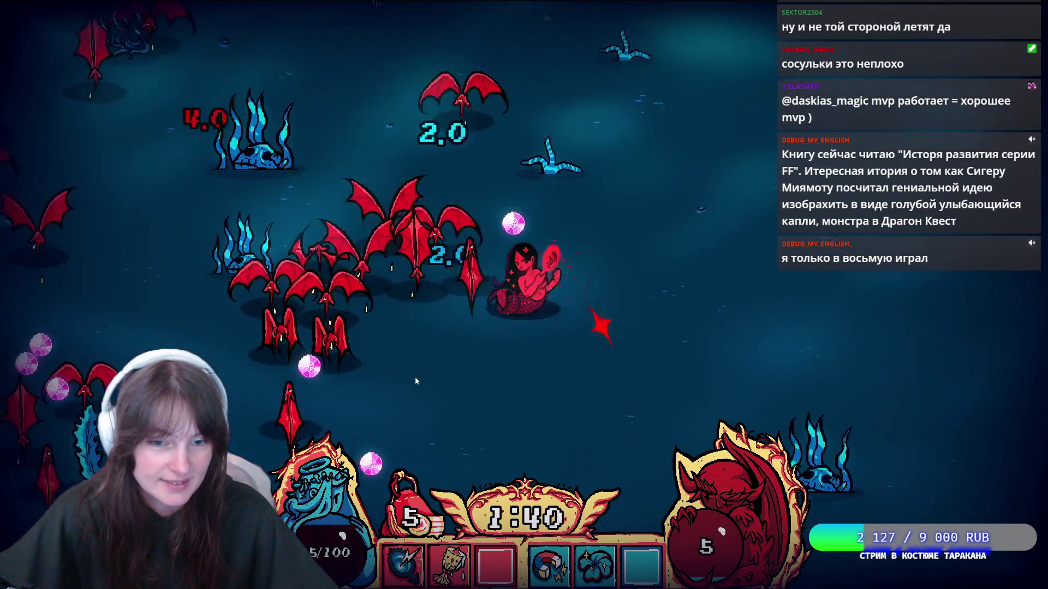
key(a)
key(a+s)
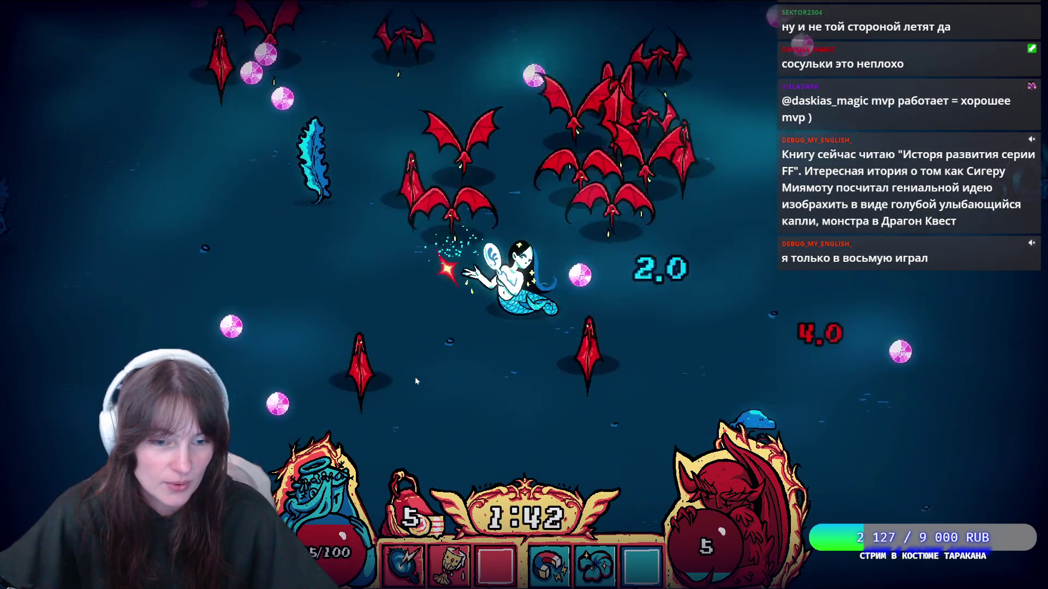
key(s)
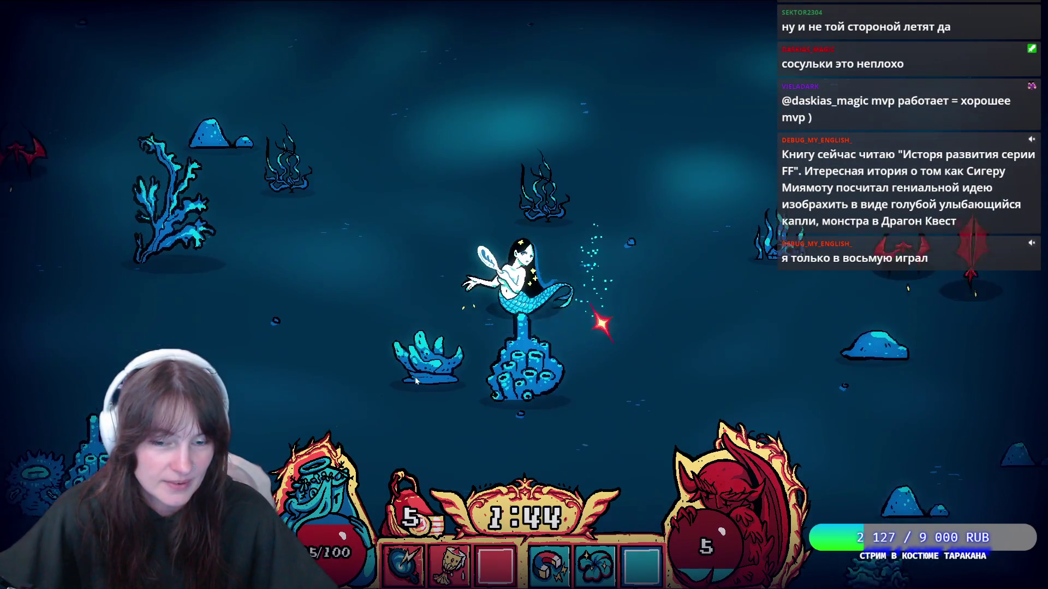
key(a+s)
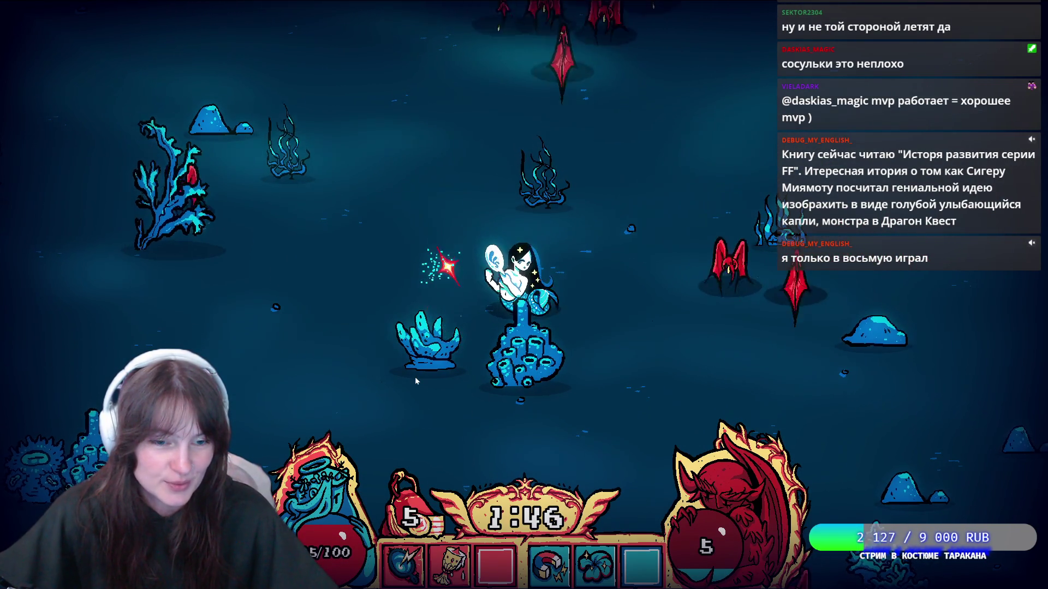
key(a+s)
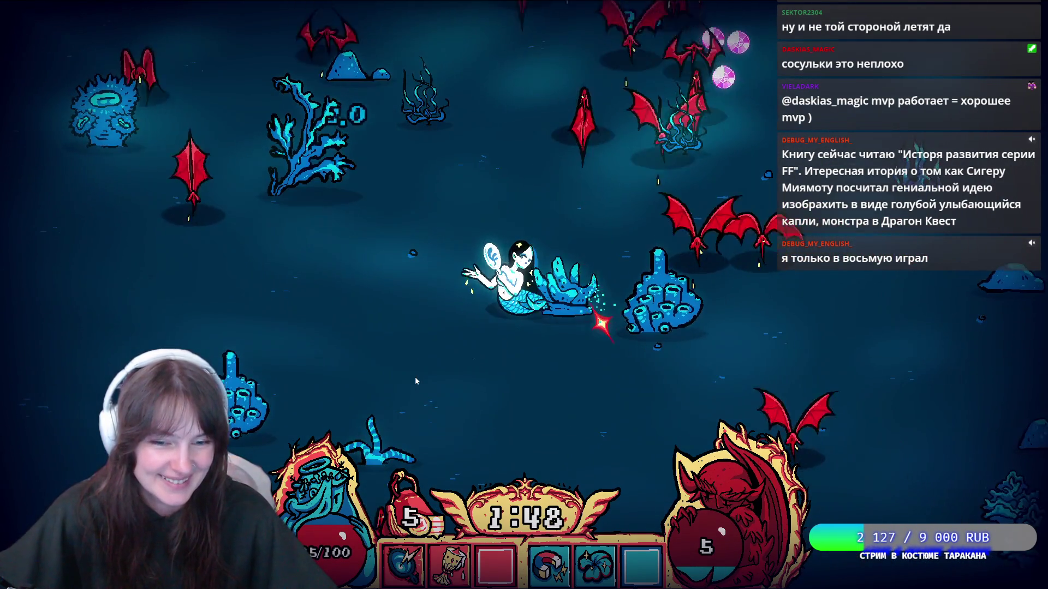
key(a)
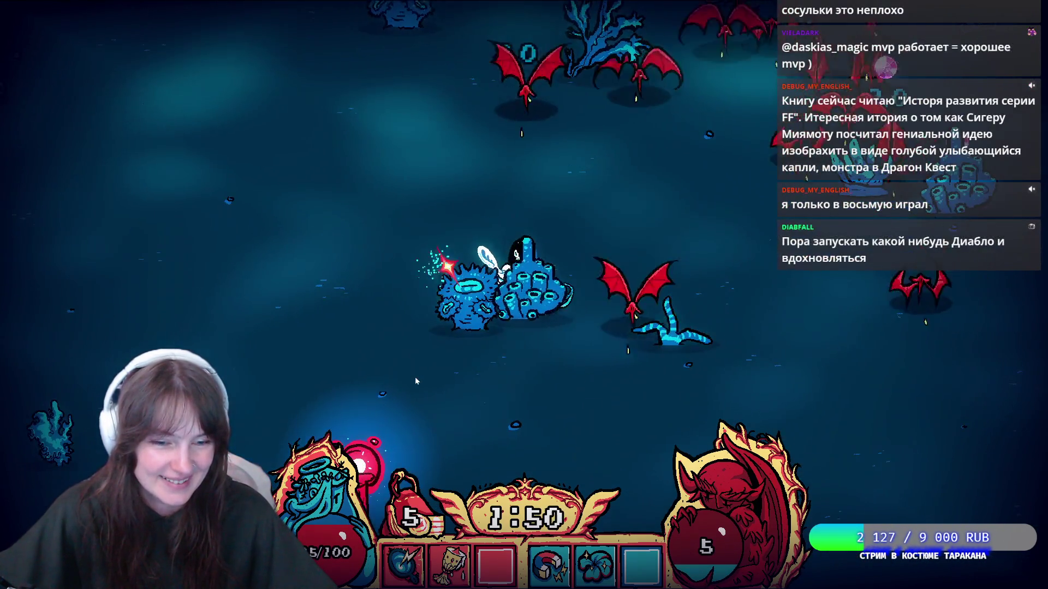
key(a)
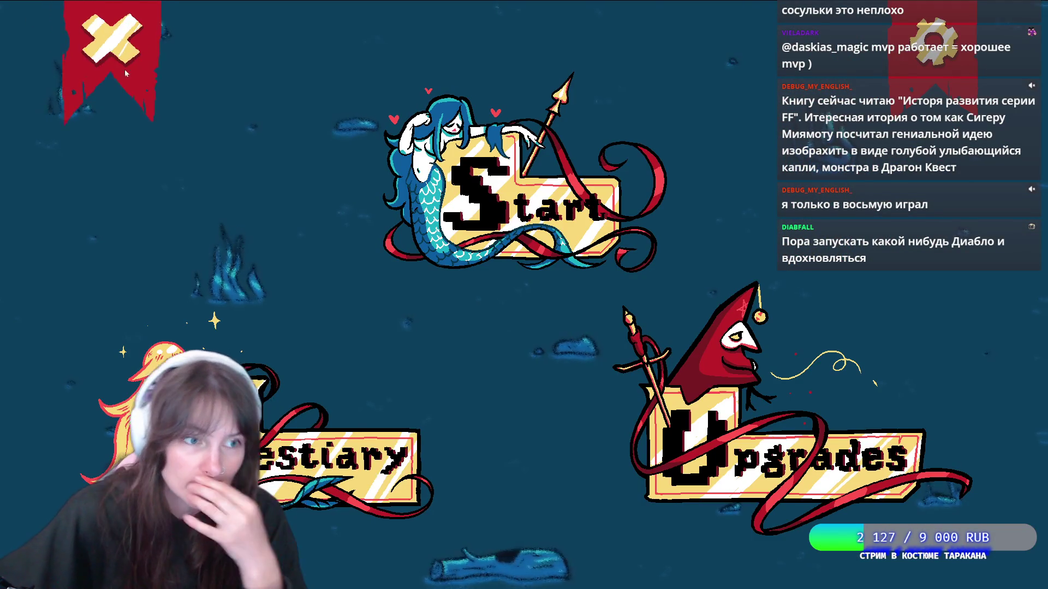
Step: Close the running game window and return to the Godot editor
click(111, 37)
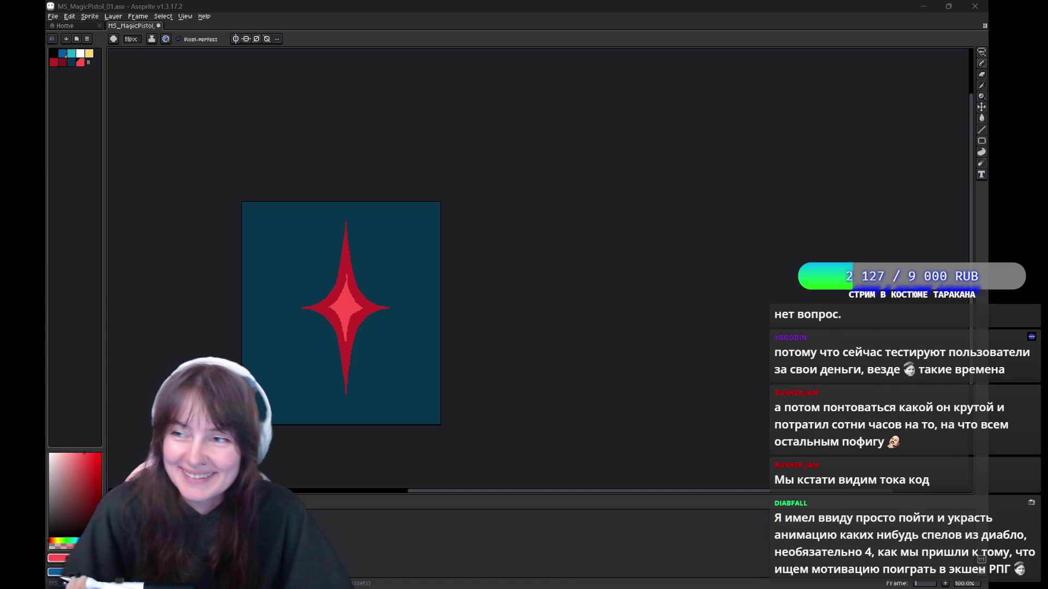
drag(456, 344, 595, 304)
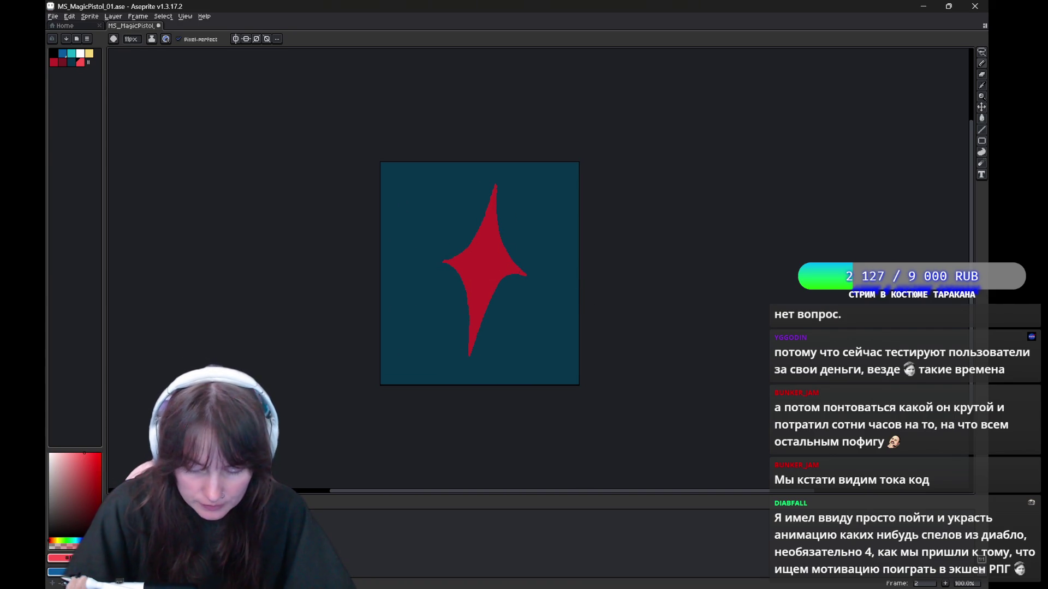
Step: Outline a pink highlight along the star's left side with the Pencil, redoing the arc until it sits right
key(e)
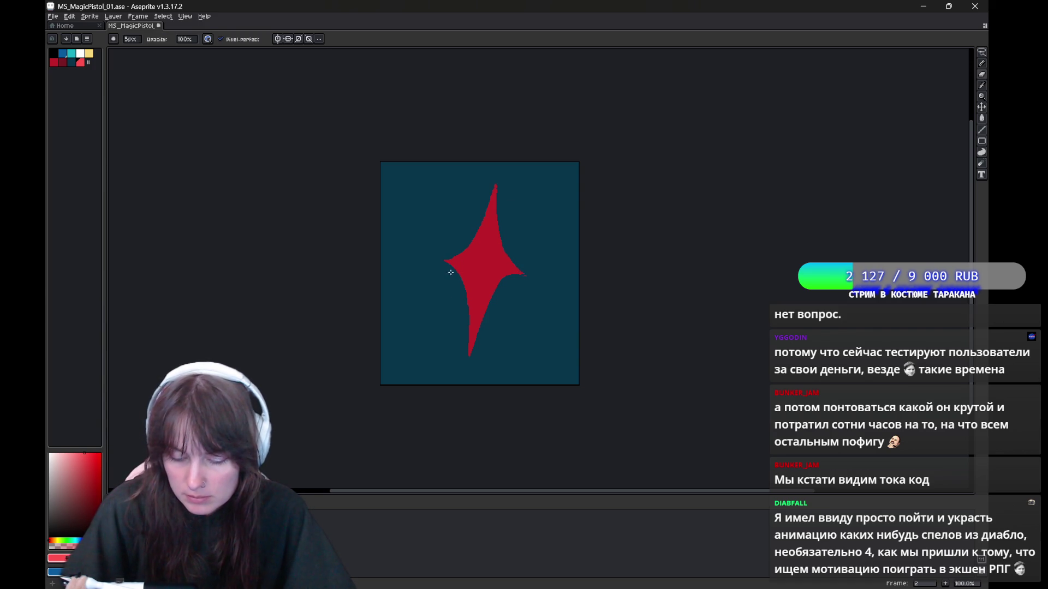
drag(554, 264, 532, 248)
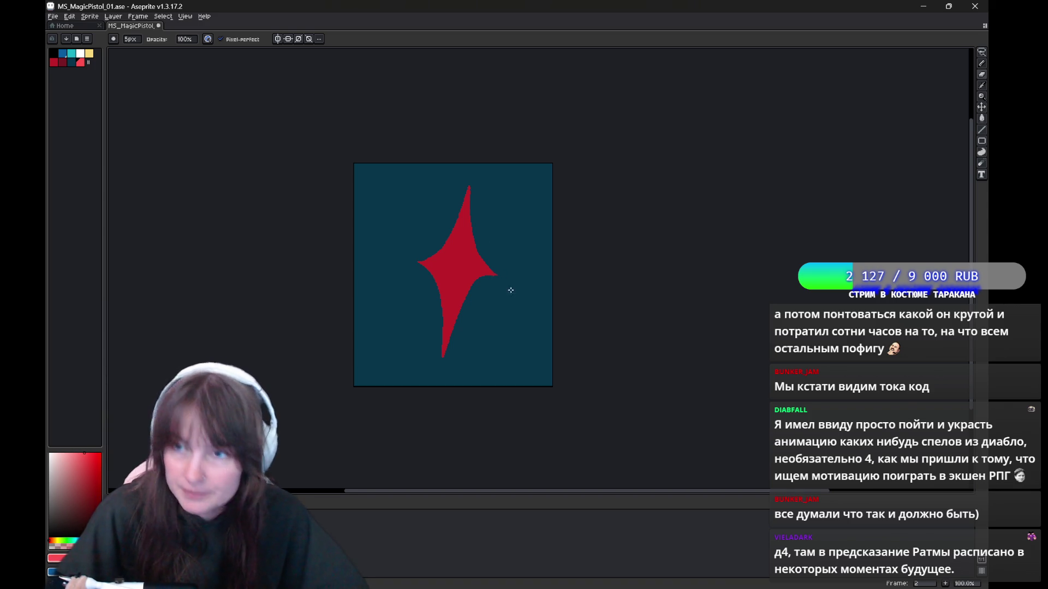
drag(511, 290, 495, 275)
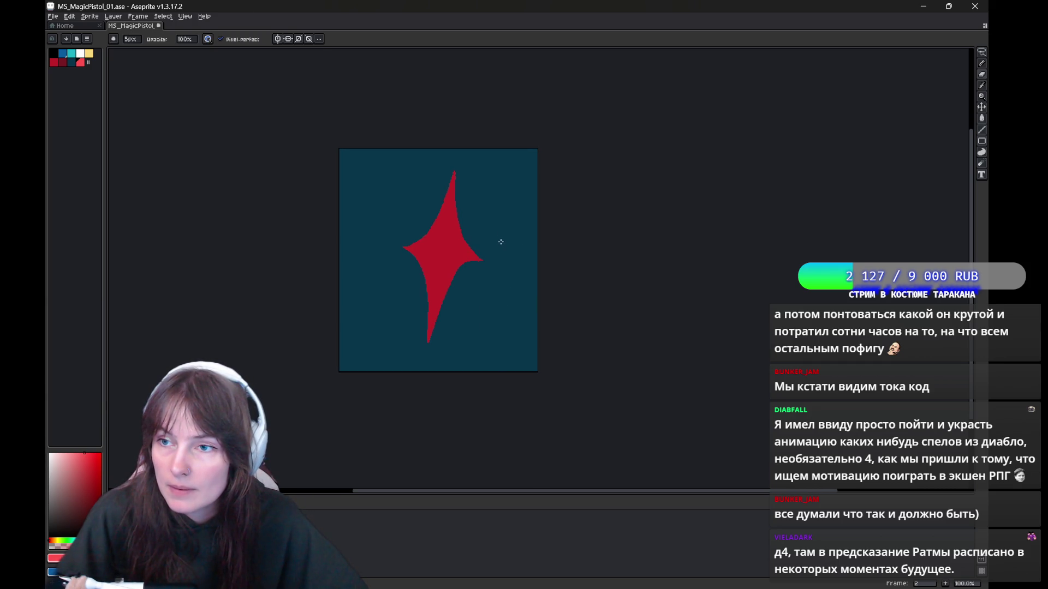
drag(481, 276, 465, 275)
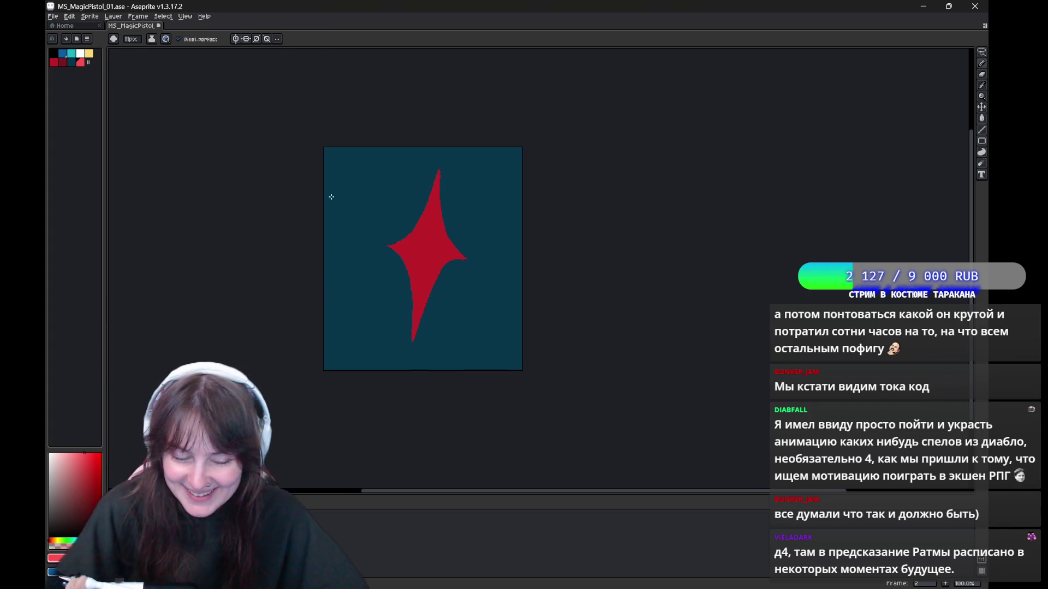
drag(410, 246, 421, 288)
key(ctrl+z)
drag(412, 250, 423, 285)
key(ctrl+z)
mouse_move(407, 247)
mouse_down()
mouse_move(423, 284)
mouse_move(453, 253)
mouse_up()
key(ctrl+z)
mouse_move(423, 286)
mouse_down()
mouse_move(451, 251)
mouse_move(431, 215)
mouse_up()
Step: Fill the highlight outline with the Paint Bucket and outline a highlight on the frame 3 star
key(g)
click(431, 245)
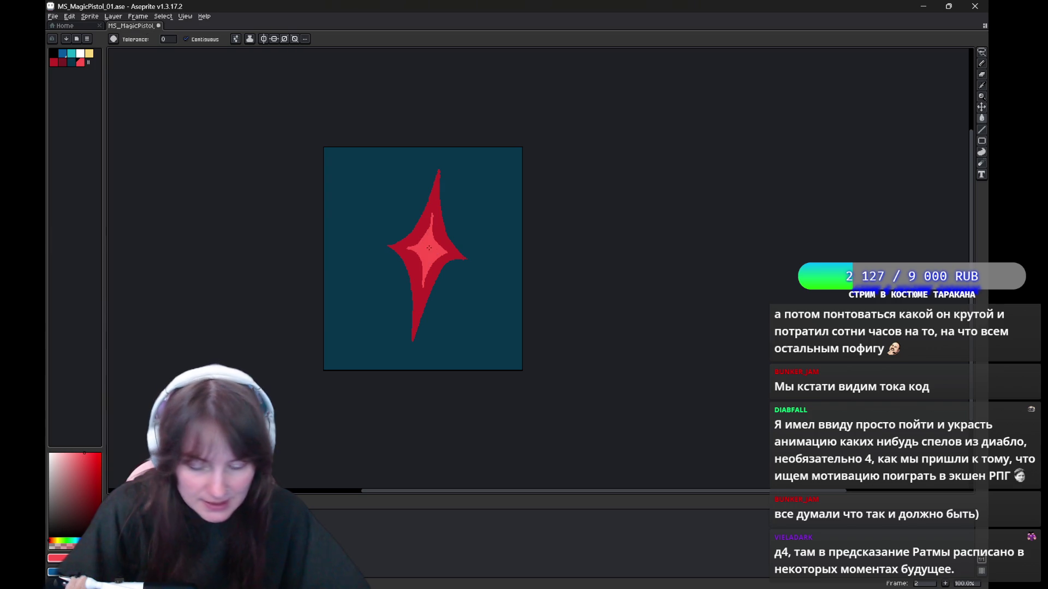
key(ctrl+z)
key(ctrl+y)
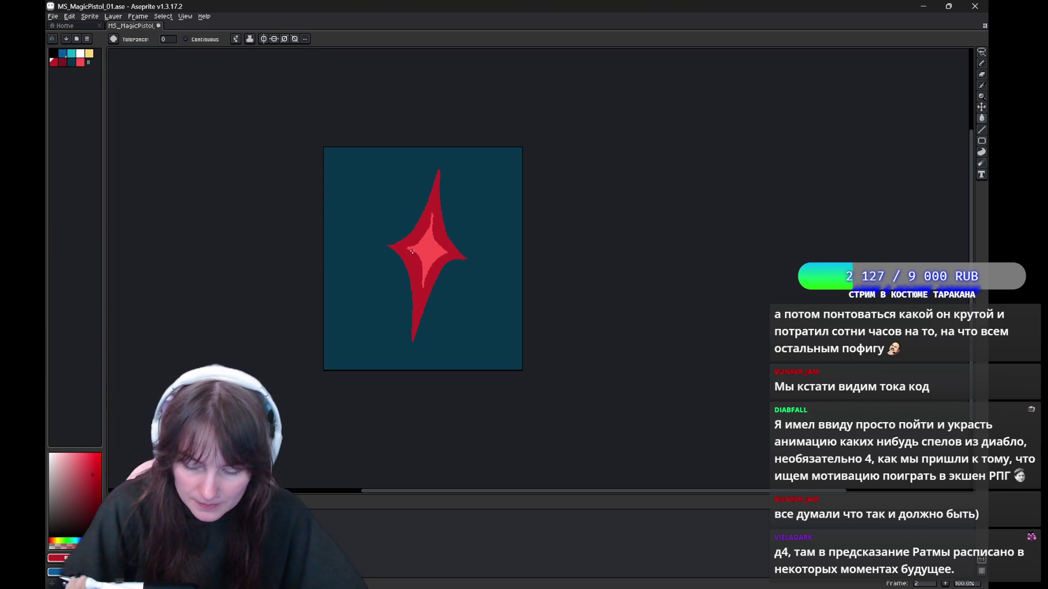
key(b)
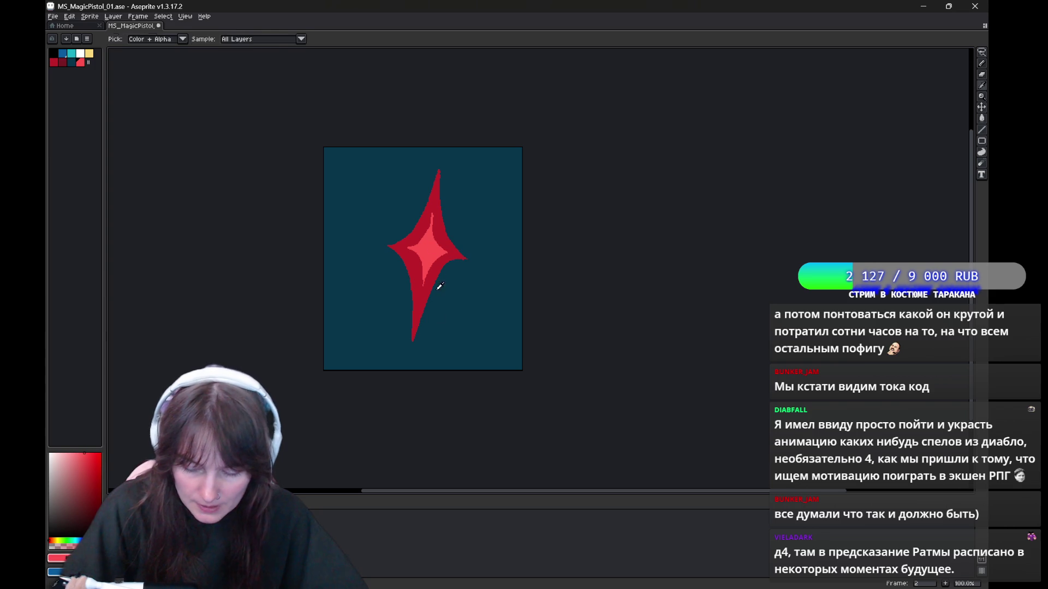
key(Right)
drag(416, 246, 442, 263)
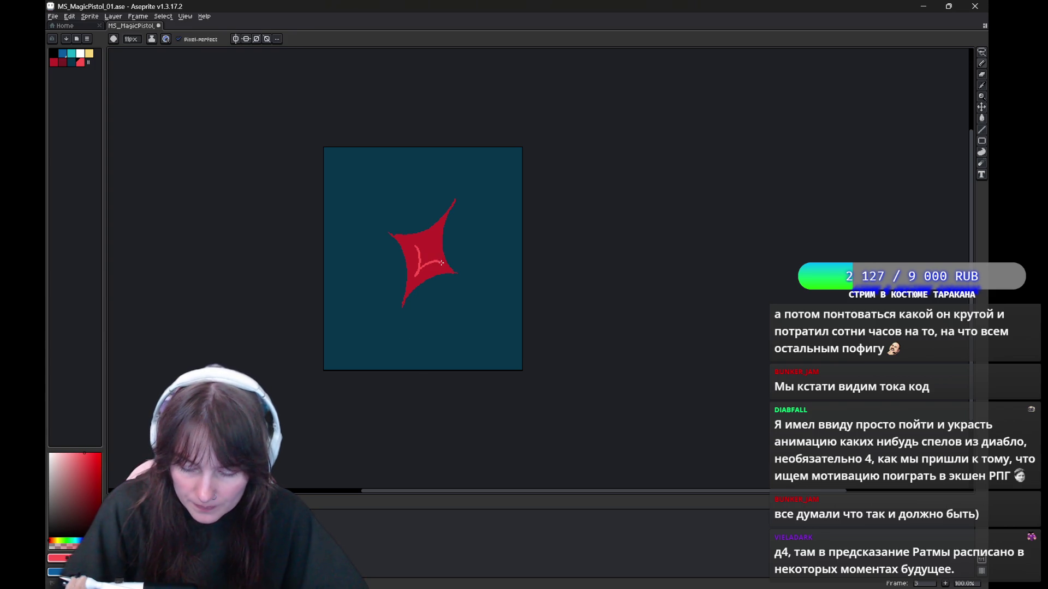
key(g)
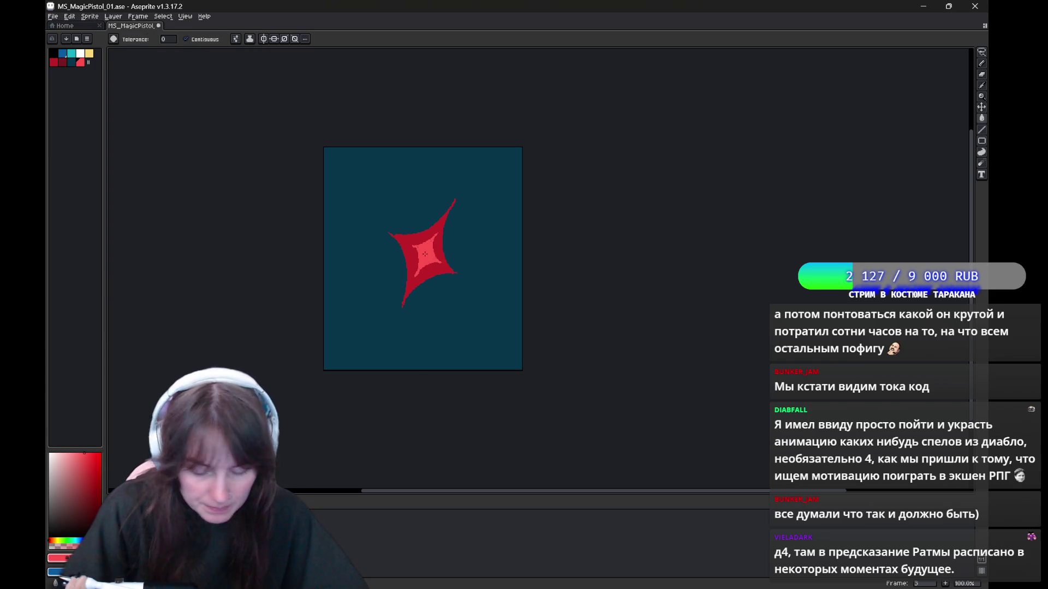
Step: Step back through the smaller star frames, filling their highlights and undoing a stray fill
key(Left)
key(Left)
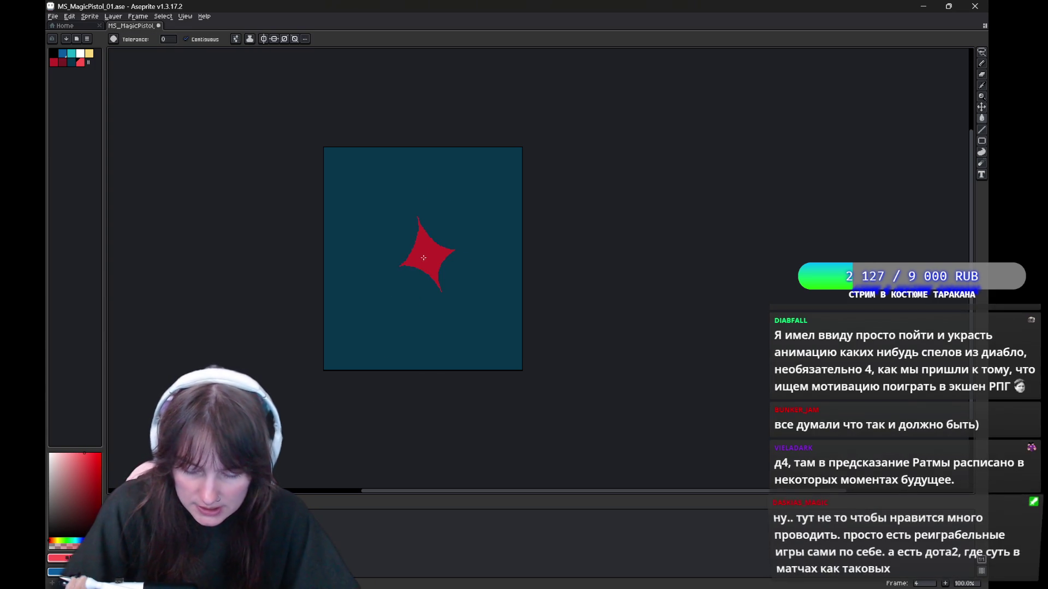
click(432, 263)
key(v)
key(ctrl+z)
key(b)
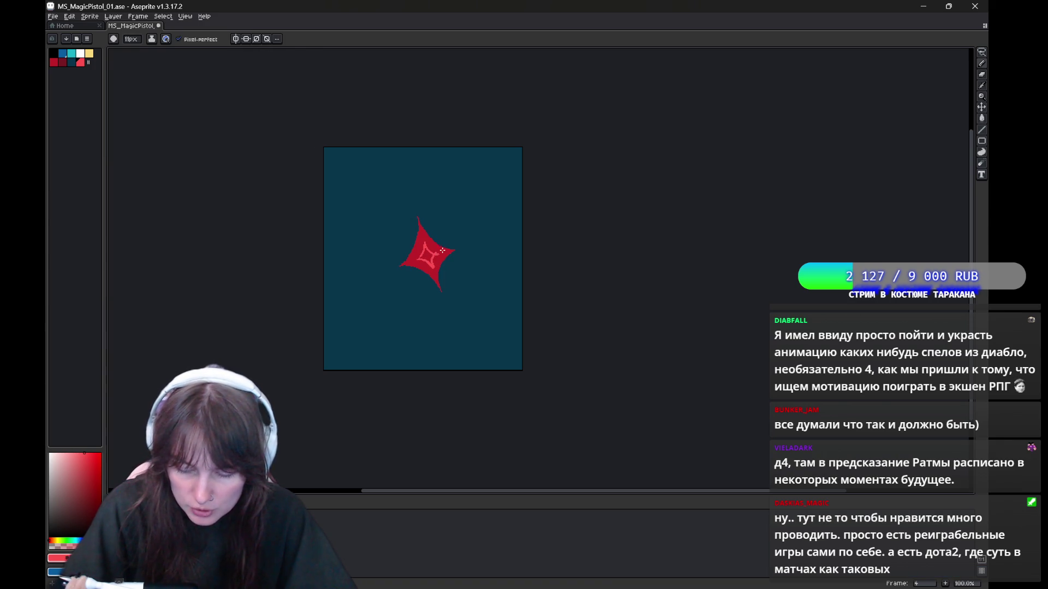
key(g)
key(Left)
key(Left)
key(Left)
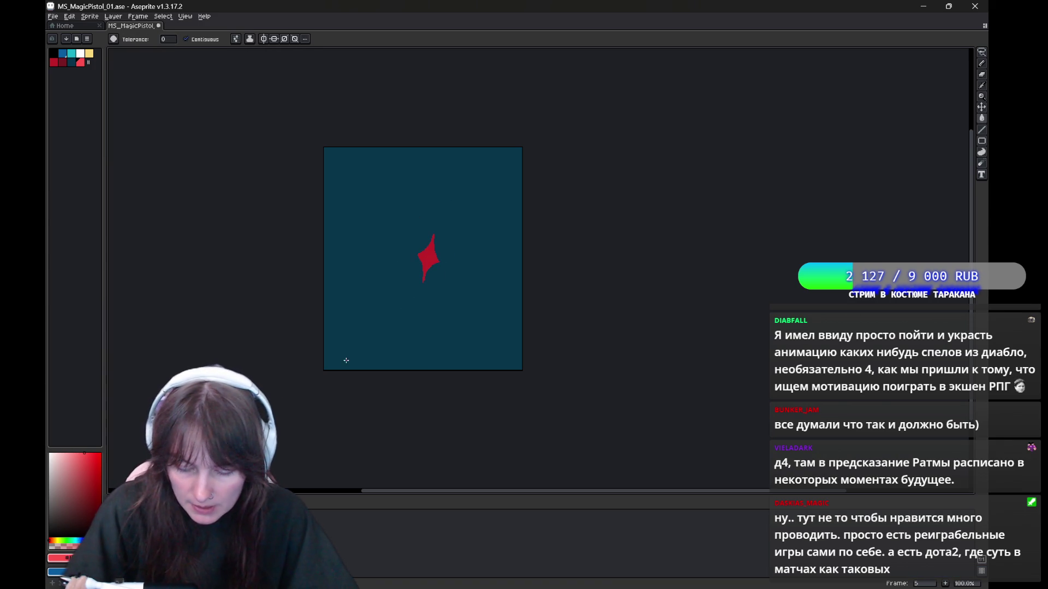
key(b)
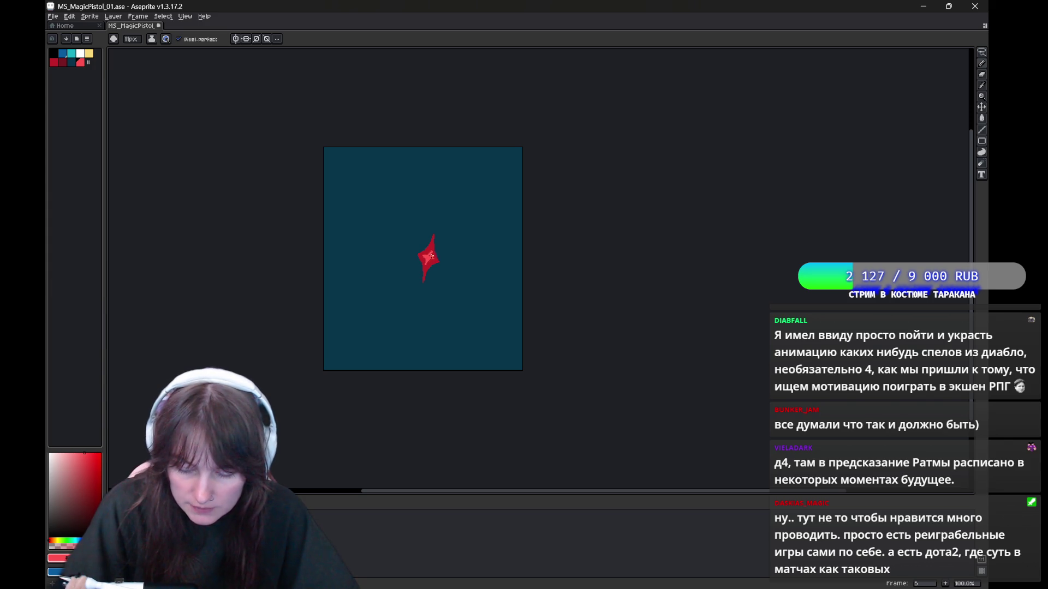
Step: Pick a lighter pink-red highlight colour, sampling from the star and the palette
alt+click(432, 258)
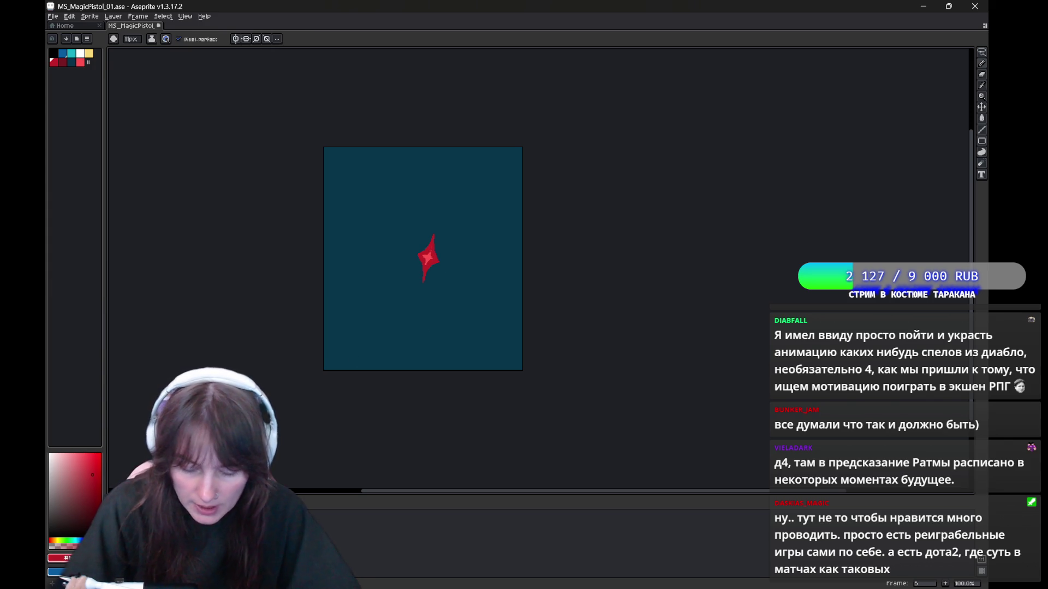
key(Right)
key(Right)
key(Left)
key(Left)
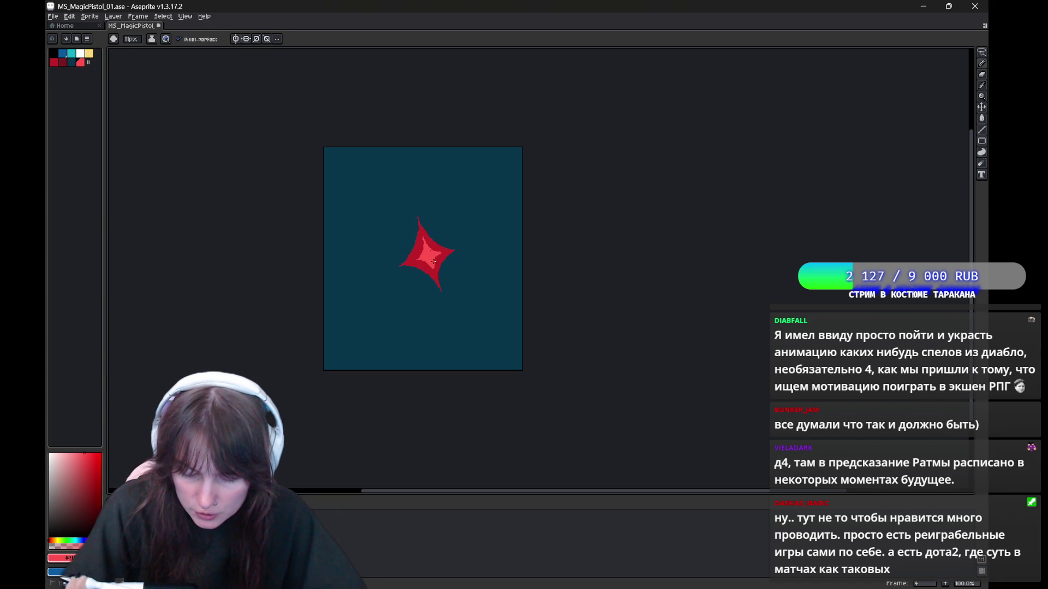
alt+click(428, 264)
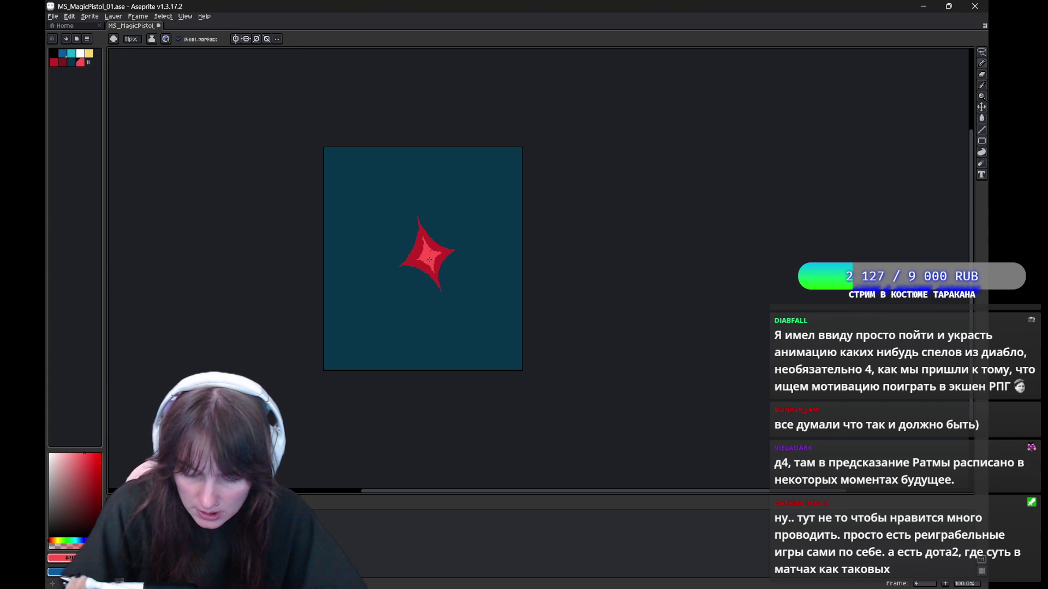
key(alt)
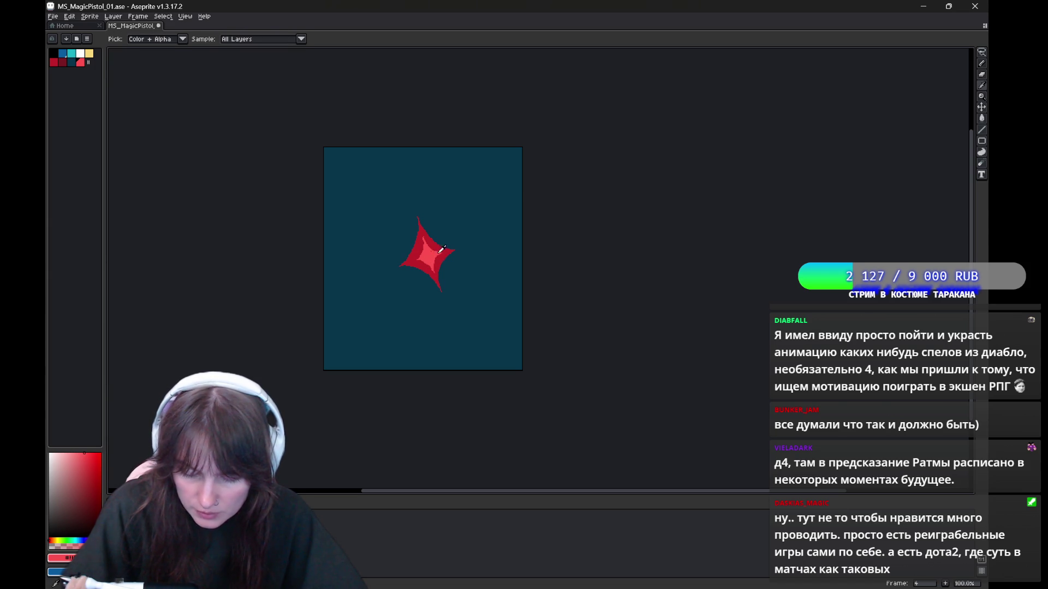
alt+click(426, 244)
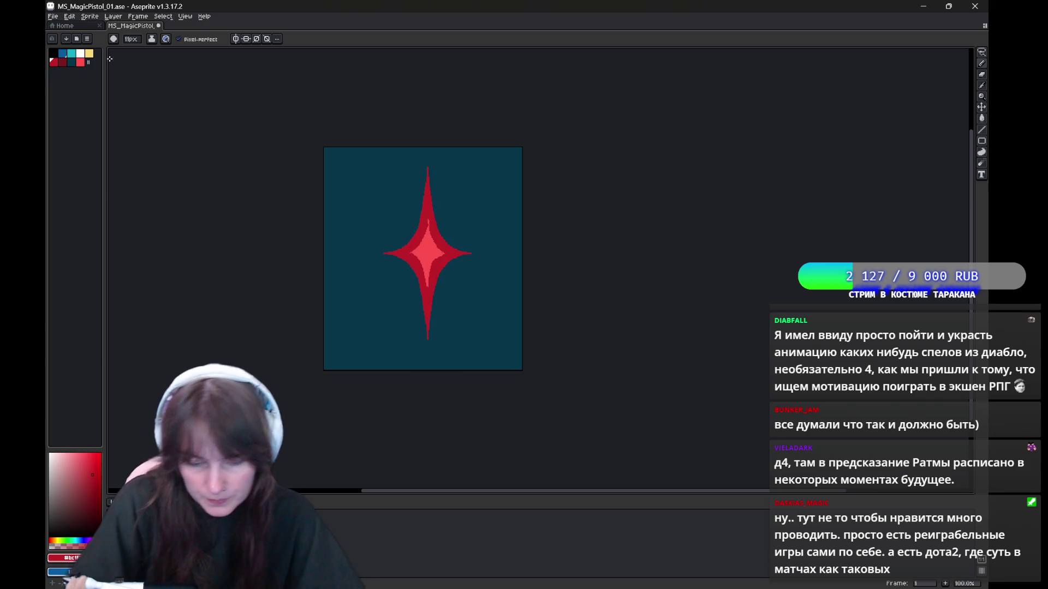
Step: Lasso the star's inner pink highlight, rotate it to follow the star's lean and commit the transform
key(x)
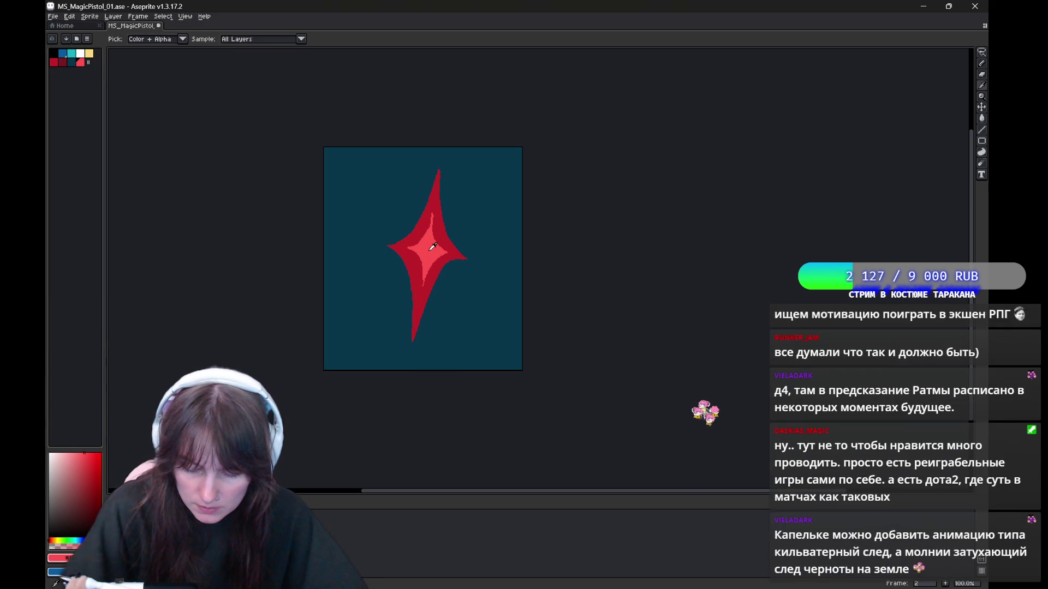
key(m)
drag(425, 297, 440, 264)
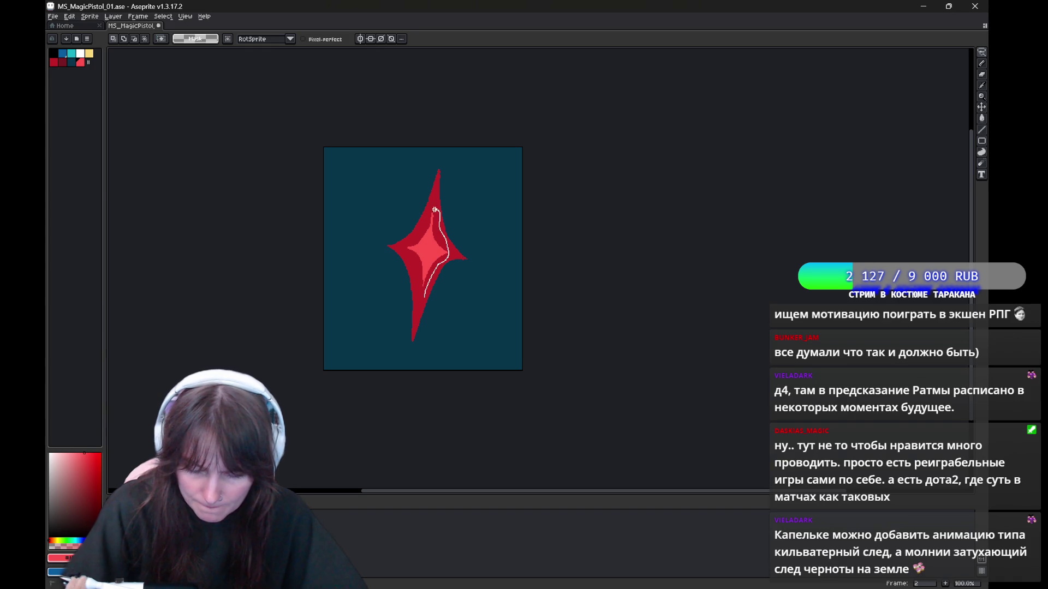
drag(435, 209, 409, 263)
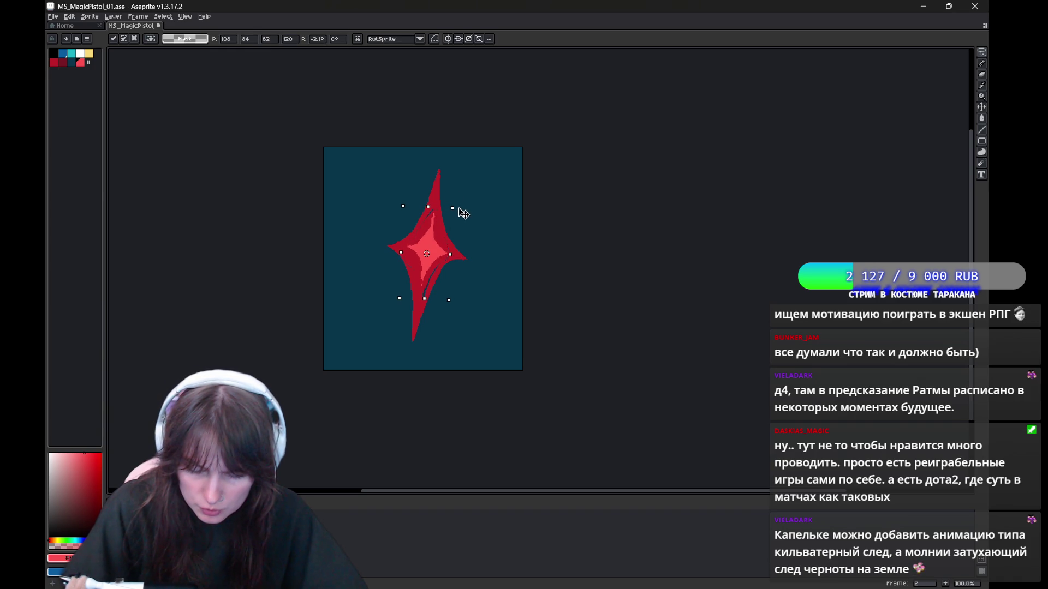
drag(460, 213, 501, 234)
key(i)
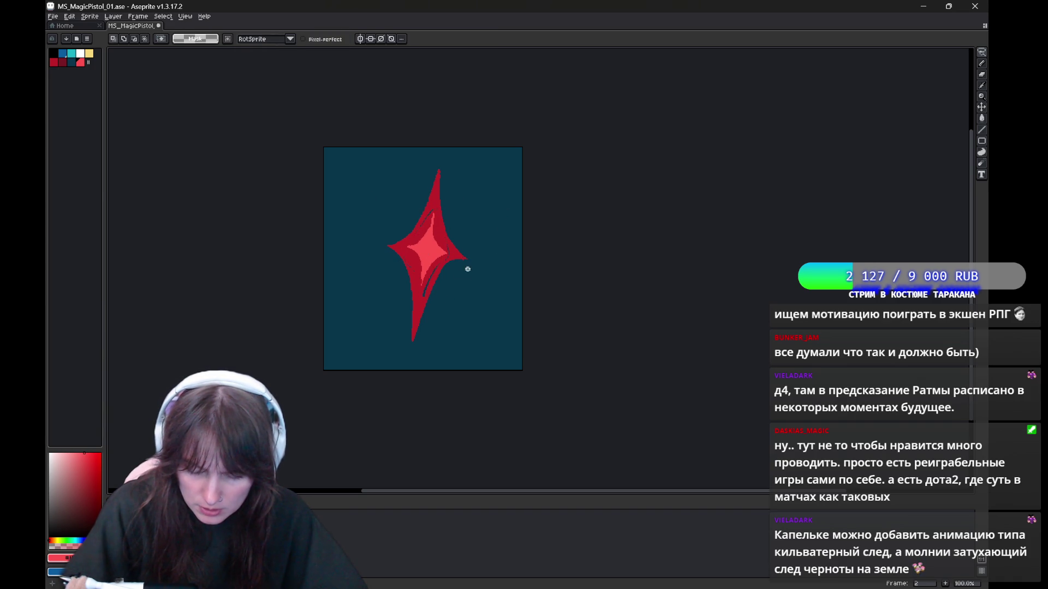
key(b)
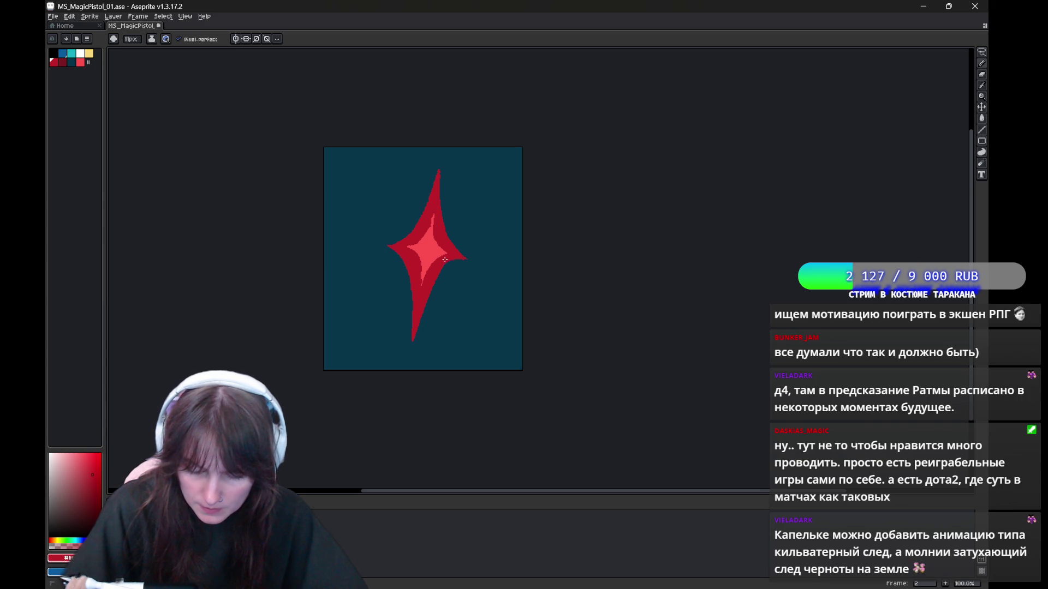
drag(465, 297, 451, 298)
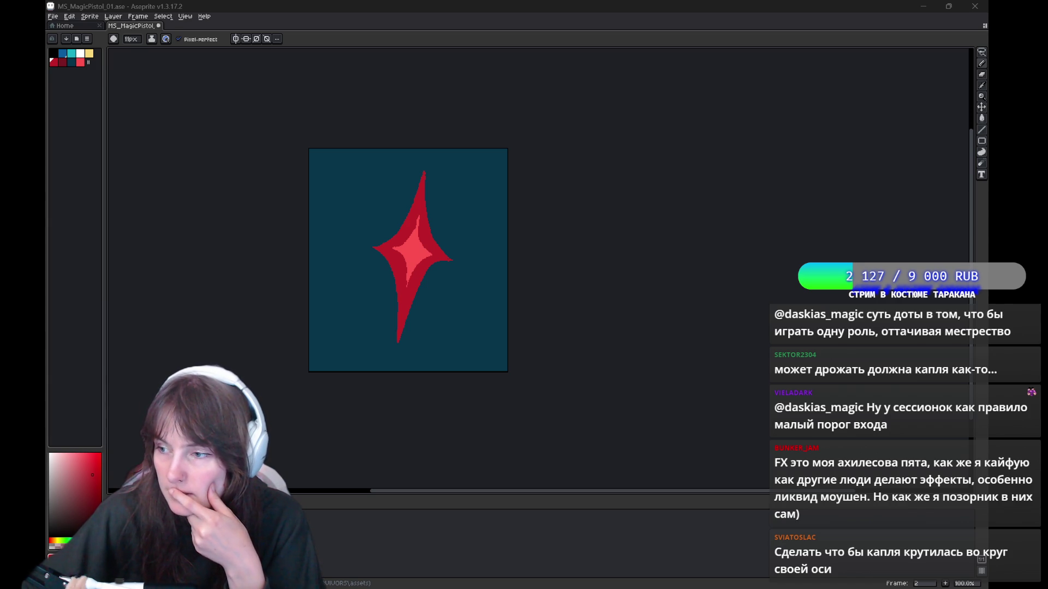
key(alt+Tab)
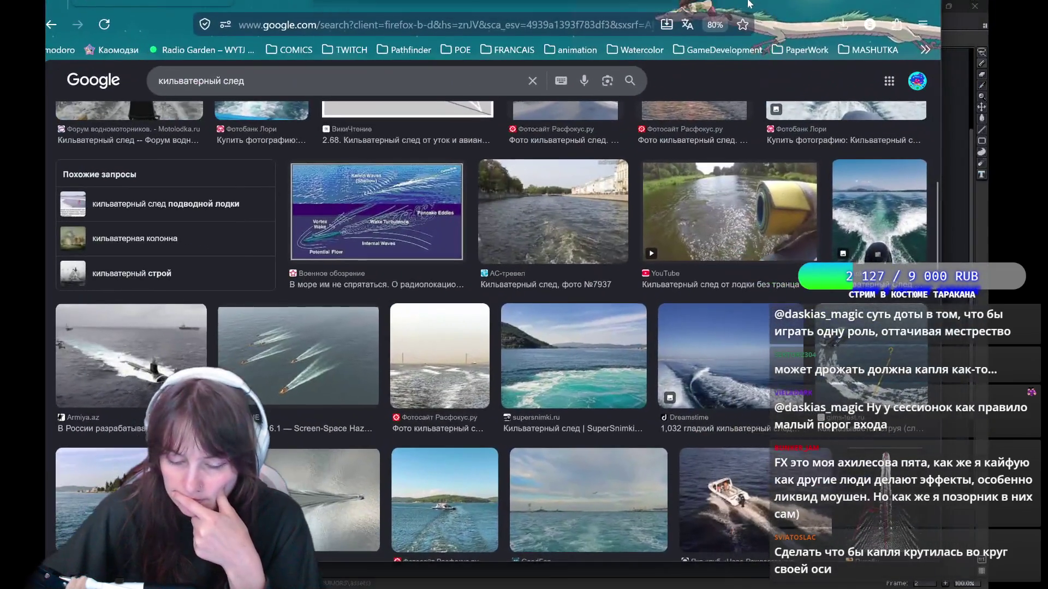
drag(748, 4, 759, 7)
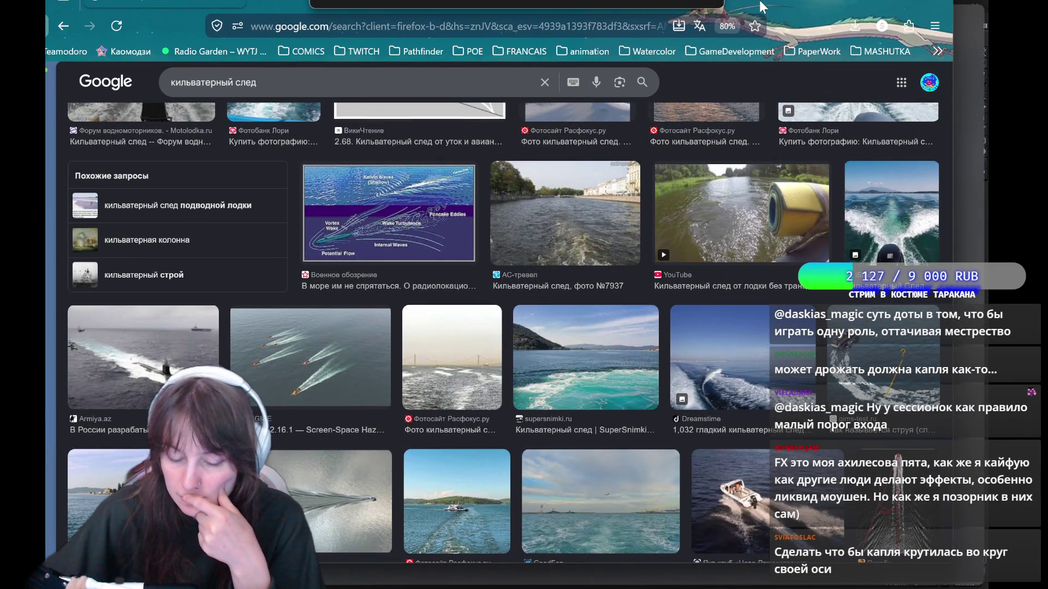
key(alt+Tab)
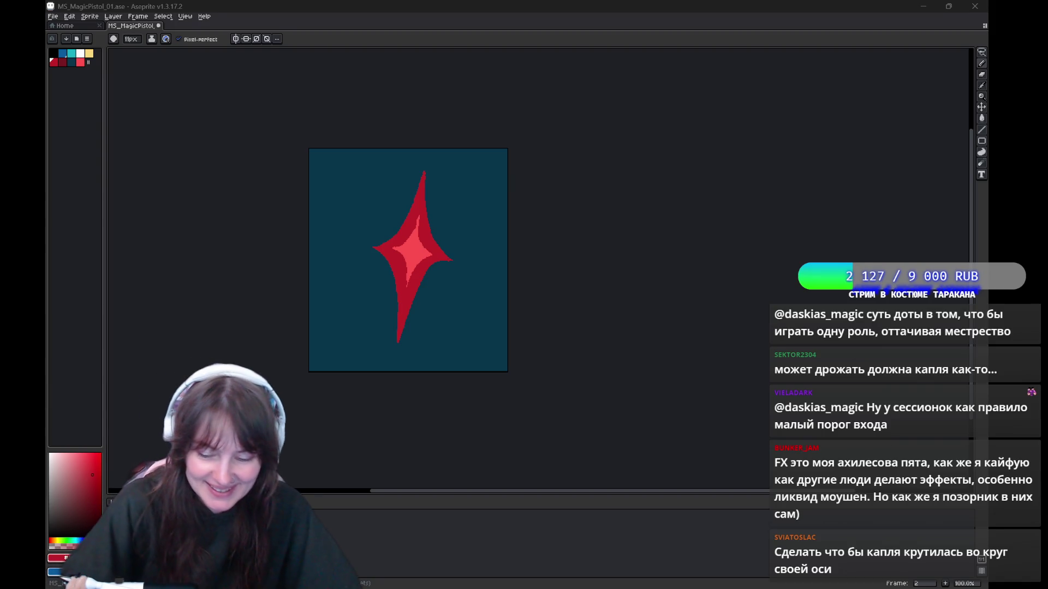
Step: Browse the Edit menu and cancel the New Sprite dialog without creating a file
click(70, 15)
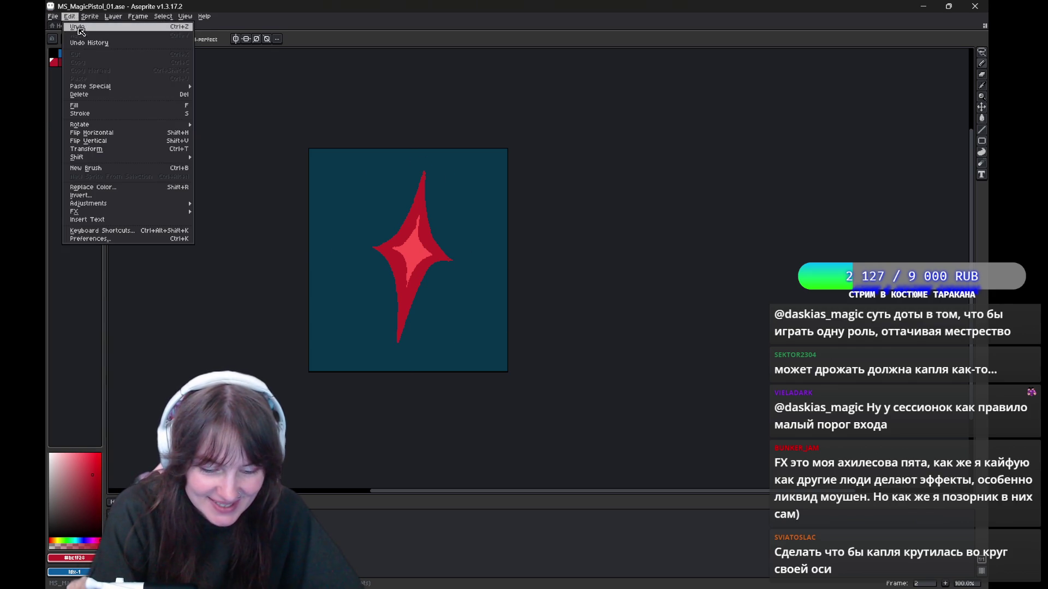
click(71, 31)
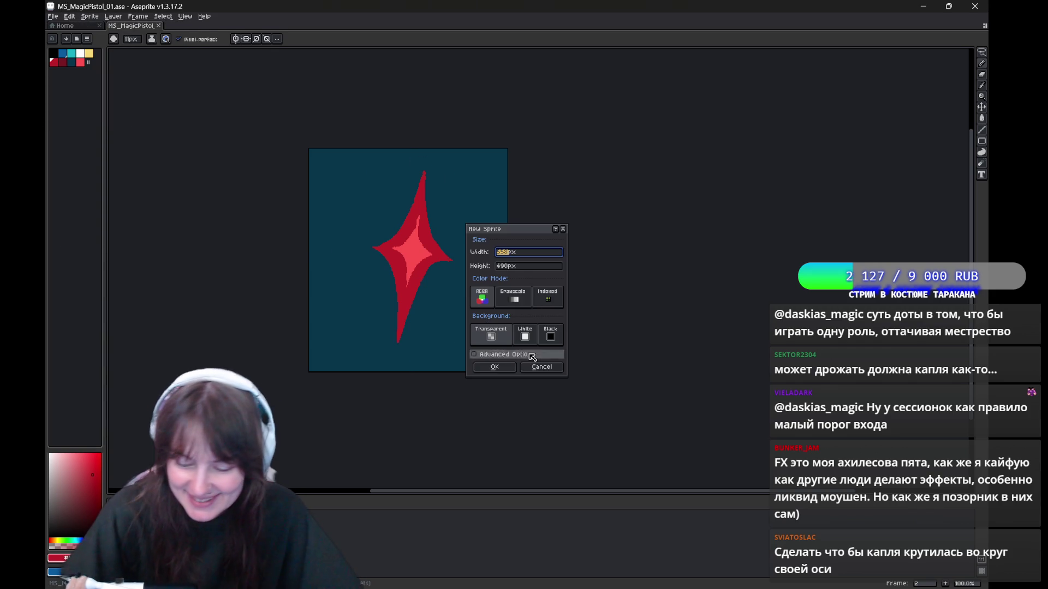
key(Escape)
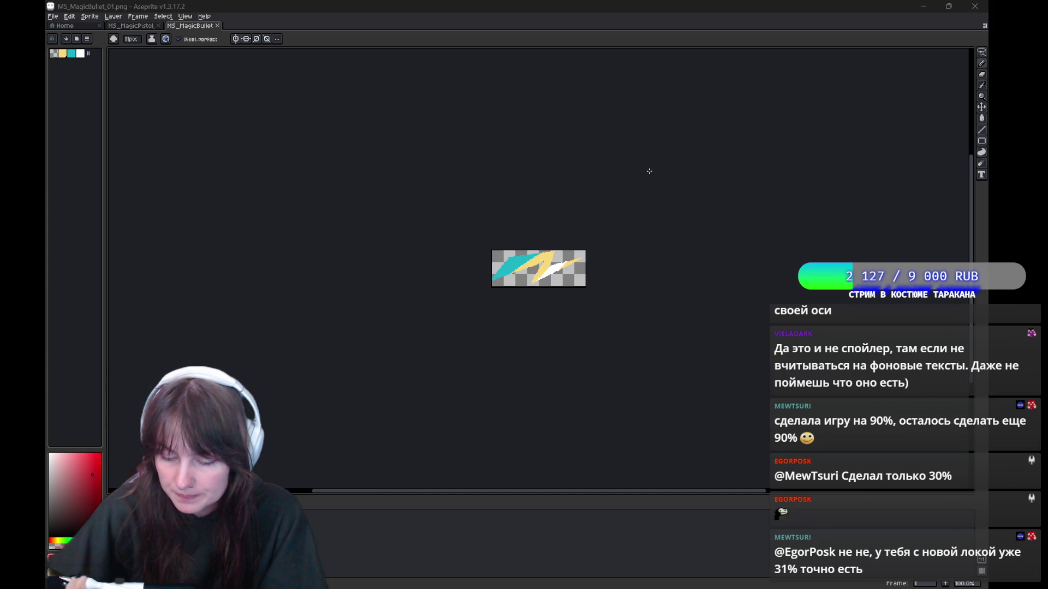
Step: Switch to the magic bullet sprite, delete and then restore its artwork, and deselect it
key(2)
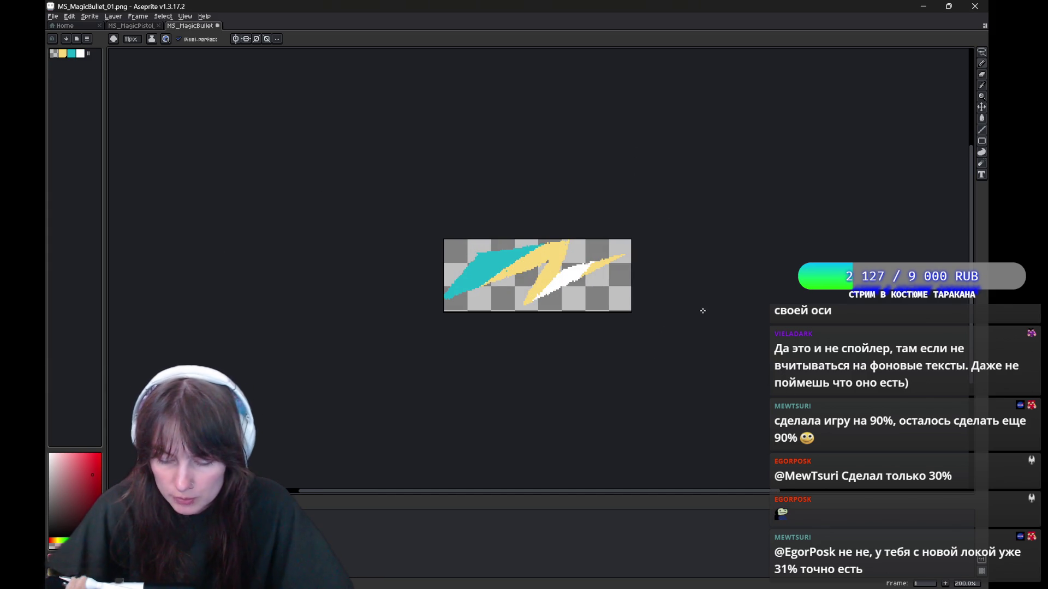
key(w)
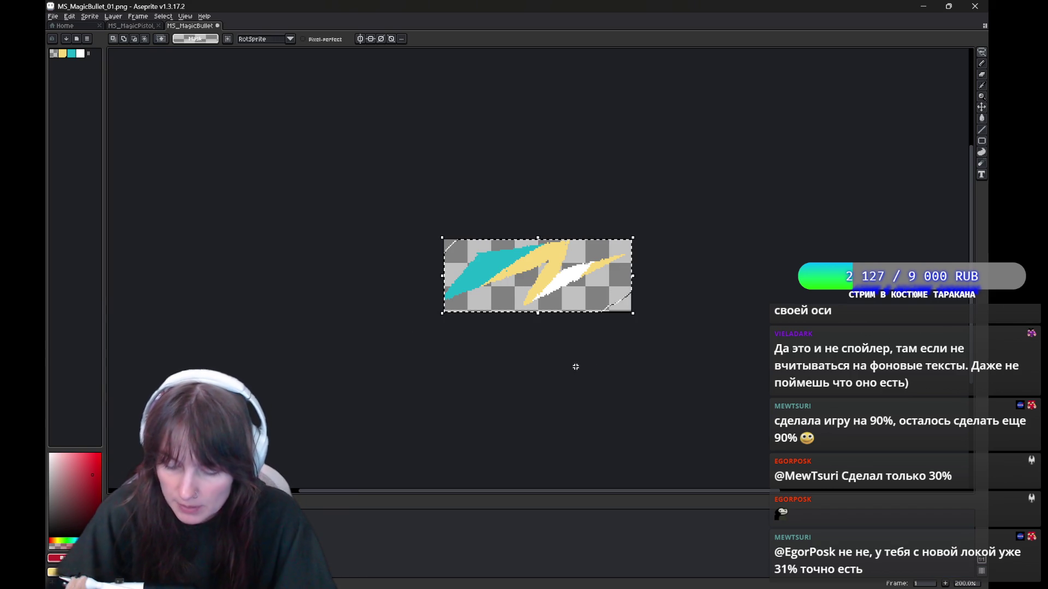
key(Delete)
key(ctrl+alt+c)
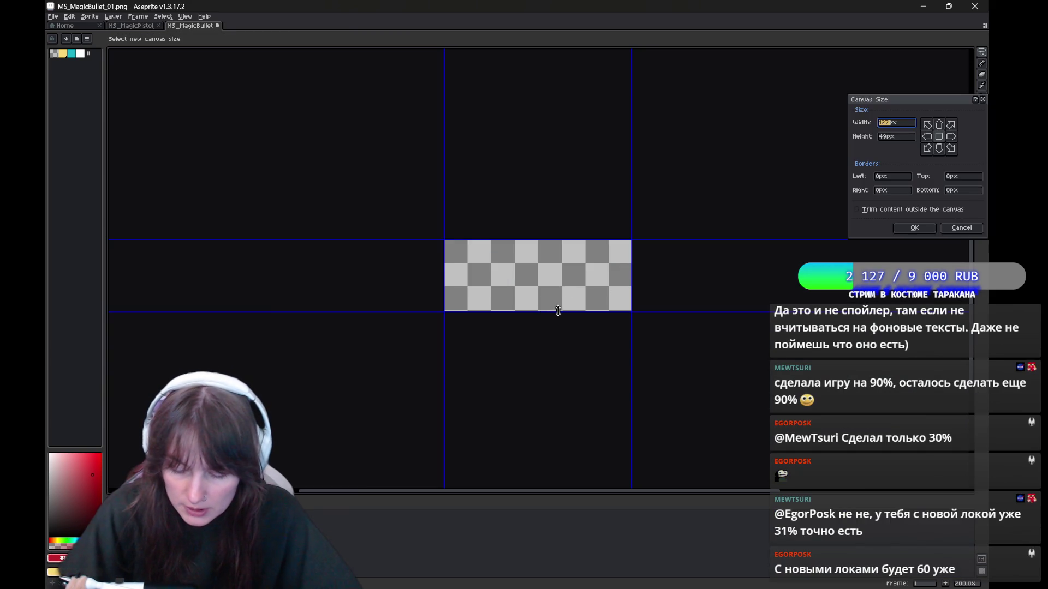
click(959, 227)
key(ctrl+z)
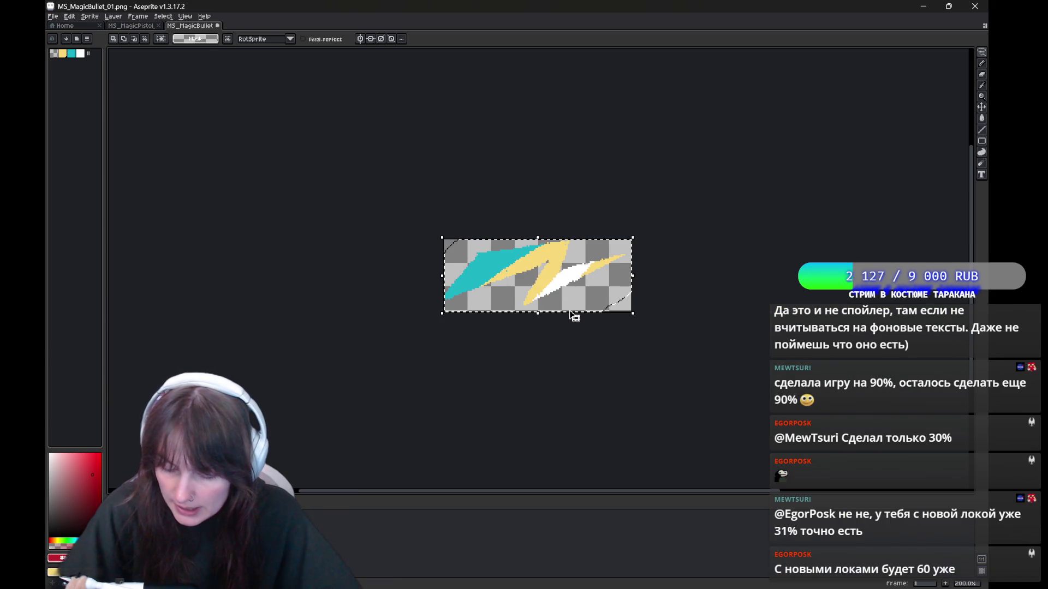
key(ctrl+d)
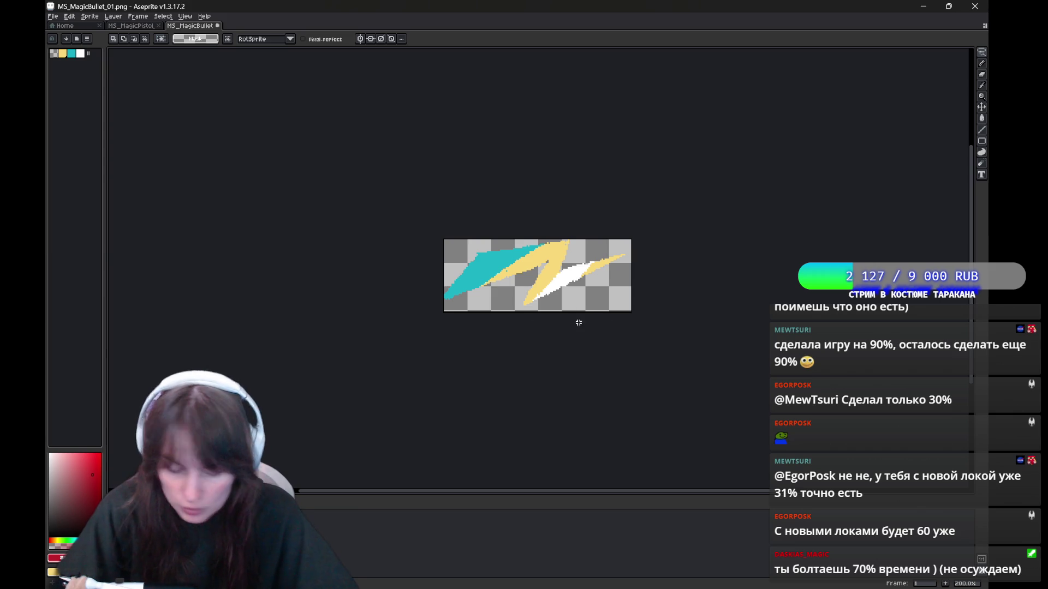
Step: Enlarge the canvas to a large square via Canvas Size, dragging both corners outward, and step to an empty frame
key(ctrl+alt+c)
drag(632, 312, 696, 430)
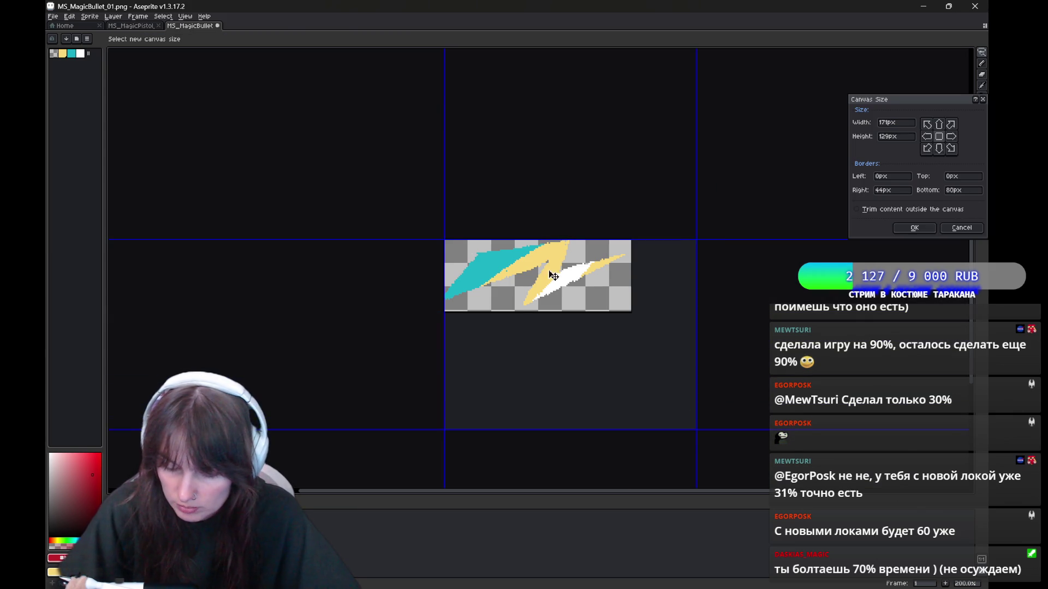
drag(445, 239, 371, 113)
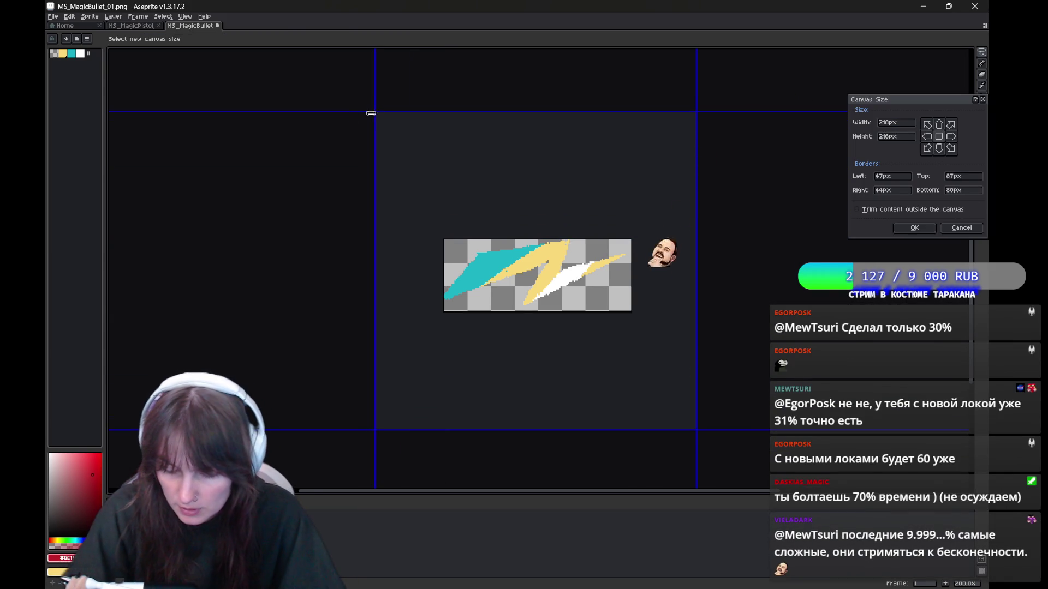
key(Return)
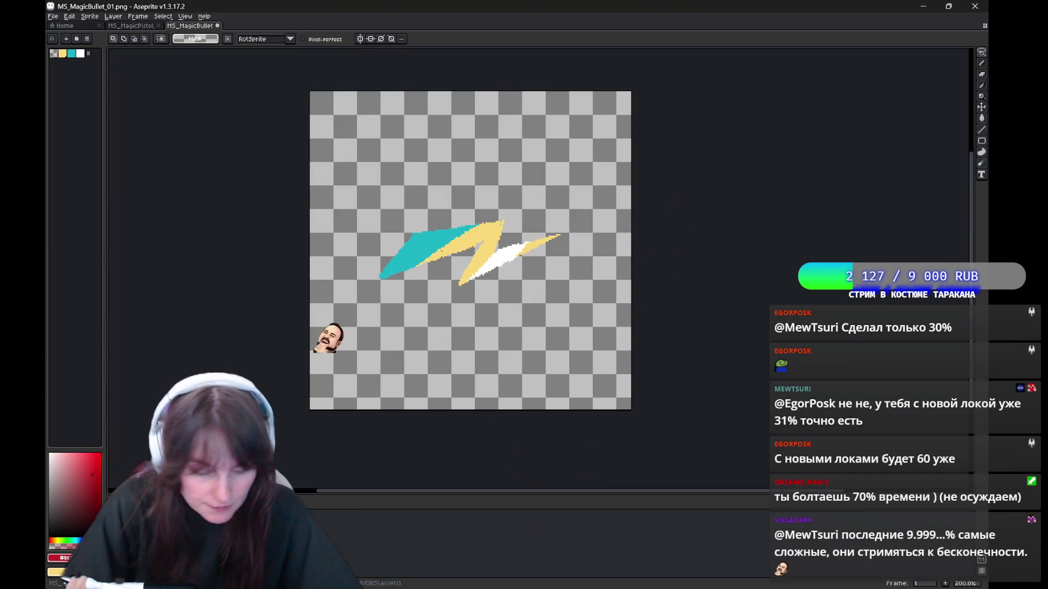
key(Right)
key(Right)
key(Left)
key(Left)
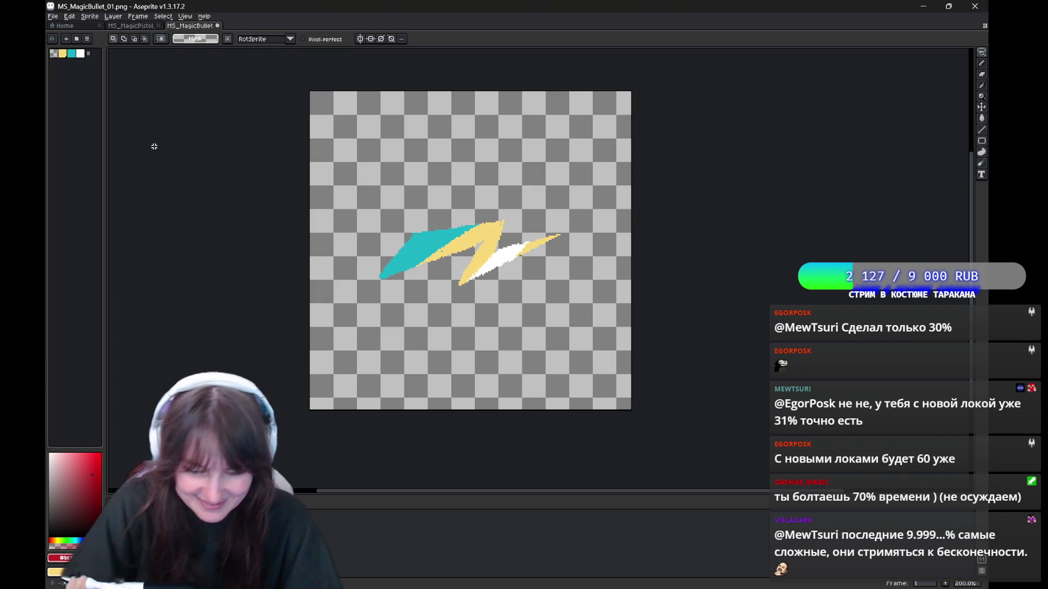
key(Right)
click(88, 53)
key(Escape)
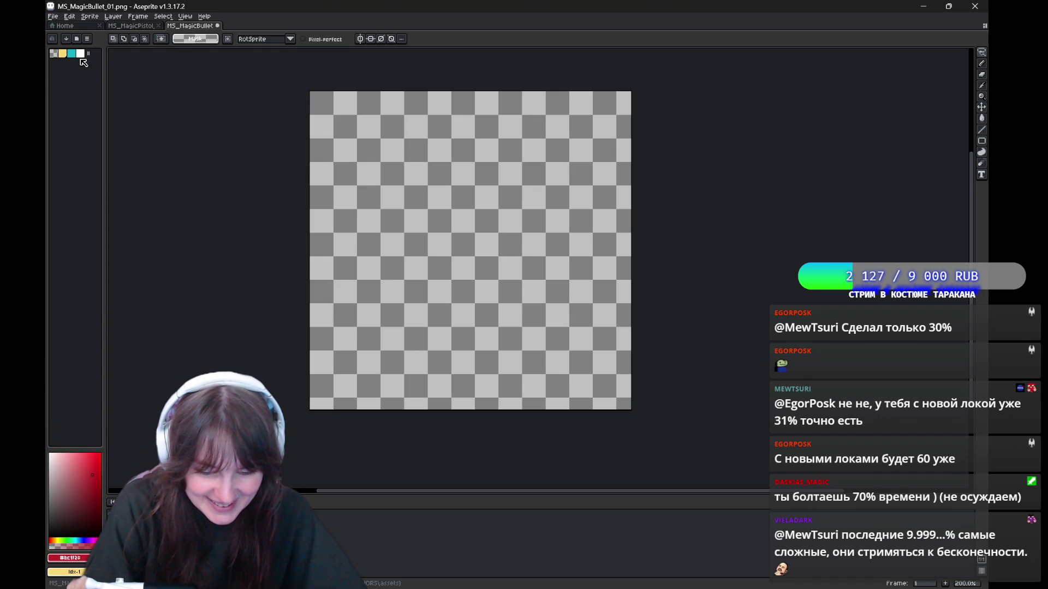
Step: Load mermaid_palette.aseprite from the assets folder, pick a dark colour and fill the whole canvas with it
click(88, 53)
click(130, 152)
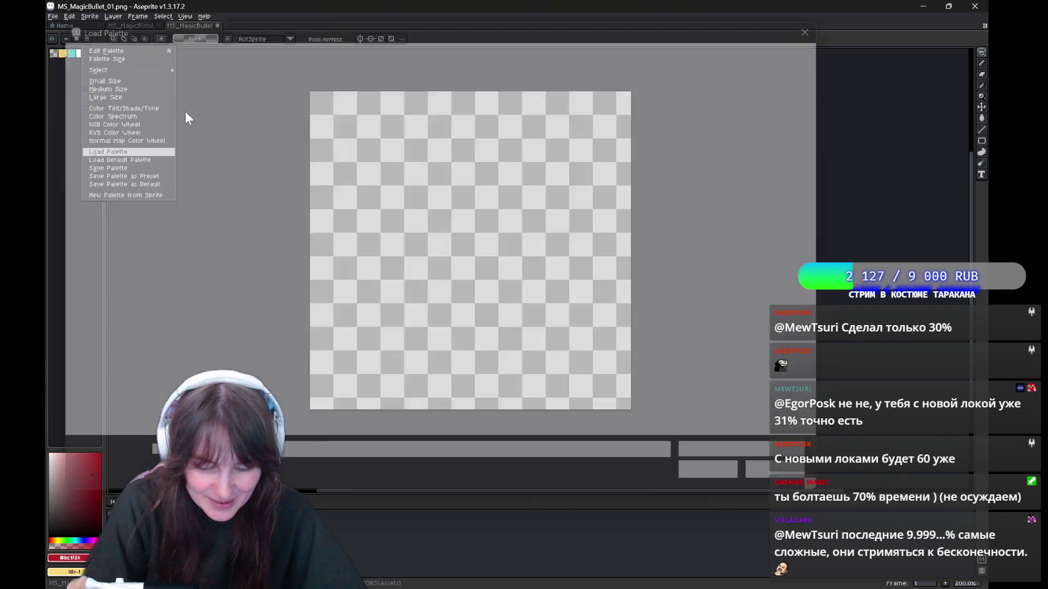
mouse_move(872, 160)
mouse_down()
mouse_move(858, 278)
mouse_move(866, 412)
mouse_move(889, 304)
mouse_move(870, 411)
mouse_move(884, 303)
mouse_move(850, 251)
mouse_up()
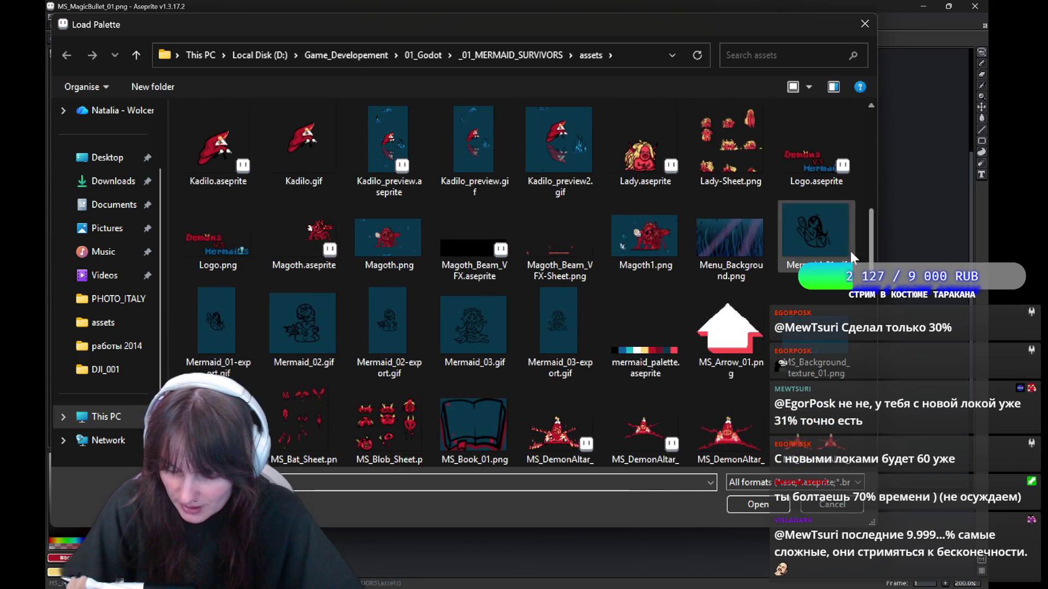
double_click(649, 349)
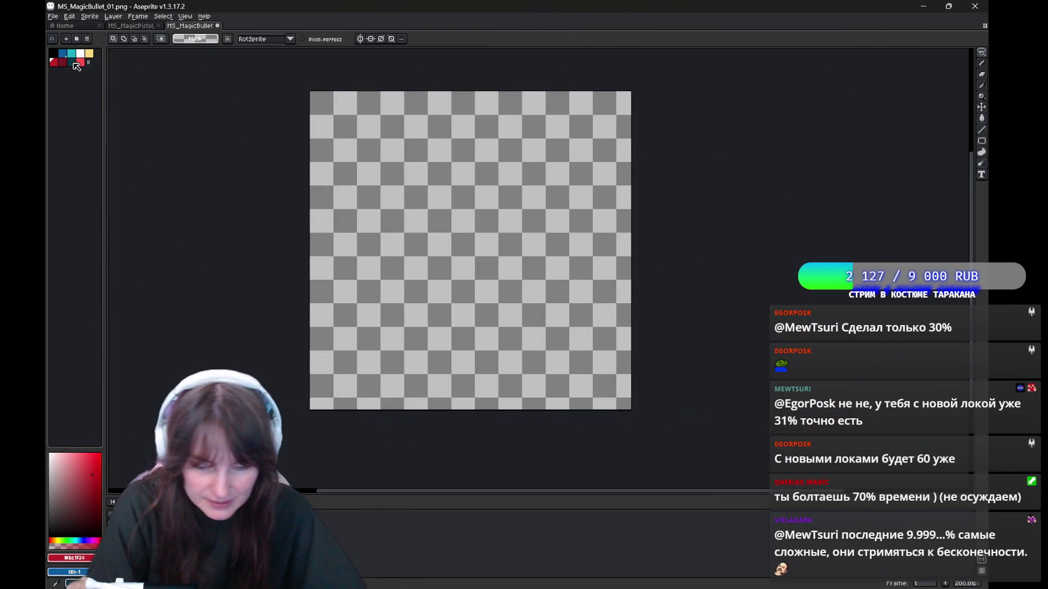
click(71, 62)
click(65, 56)
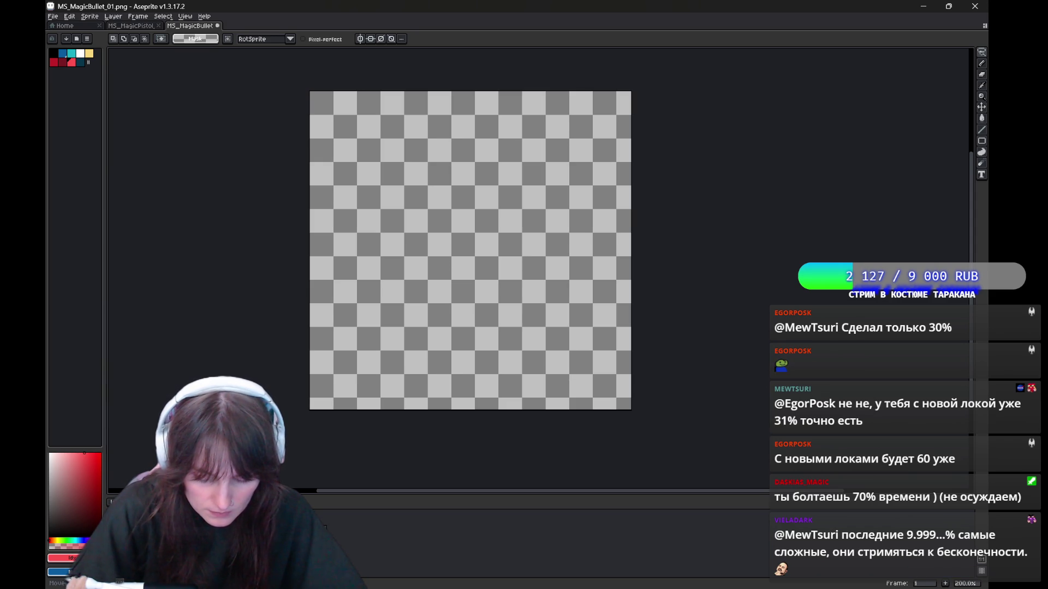
key(f)
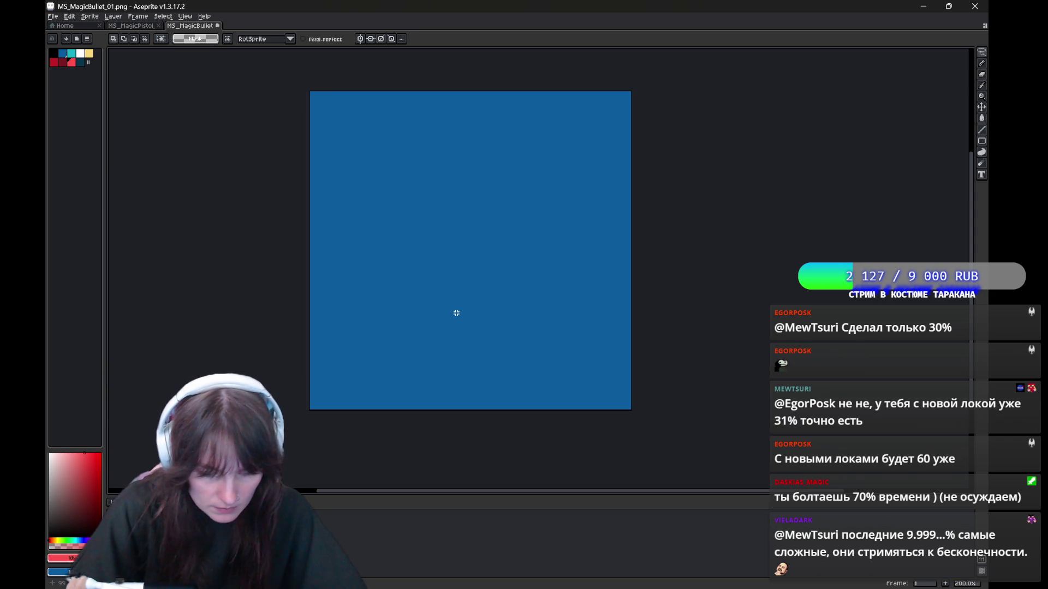
Step: Flood-fill the canvas dark teal and pencil a freehand cyan circle outline
key(g)
click(62, 52)
click(467, 269)
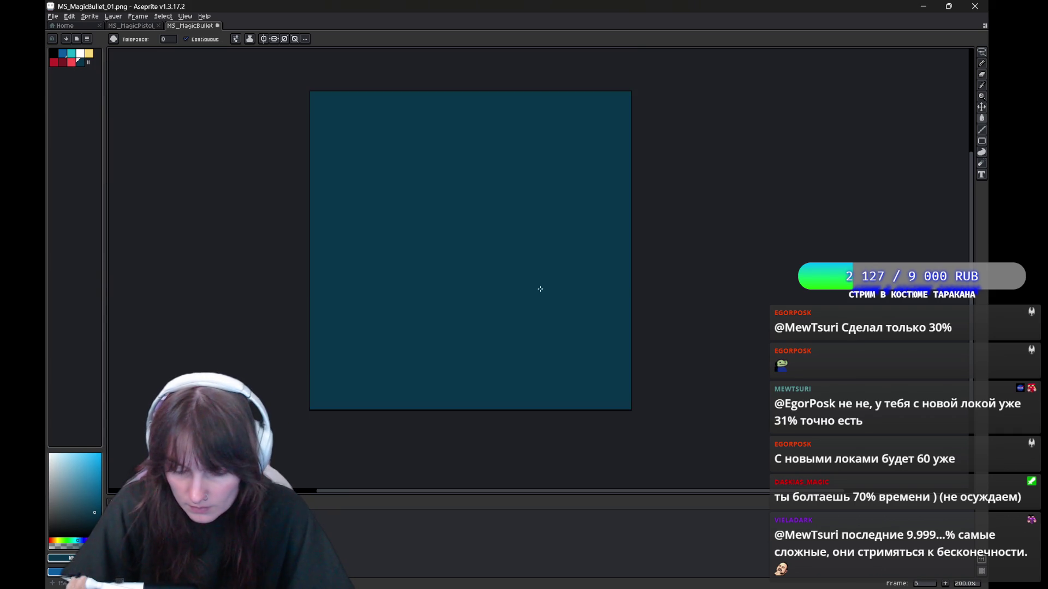
click(77, 54)
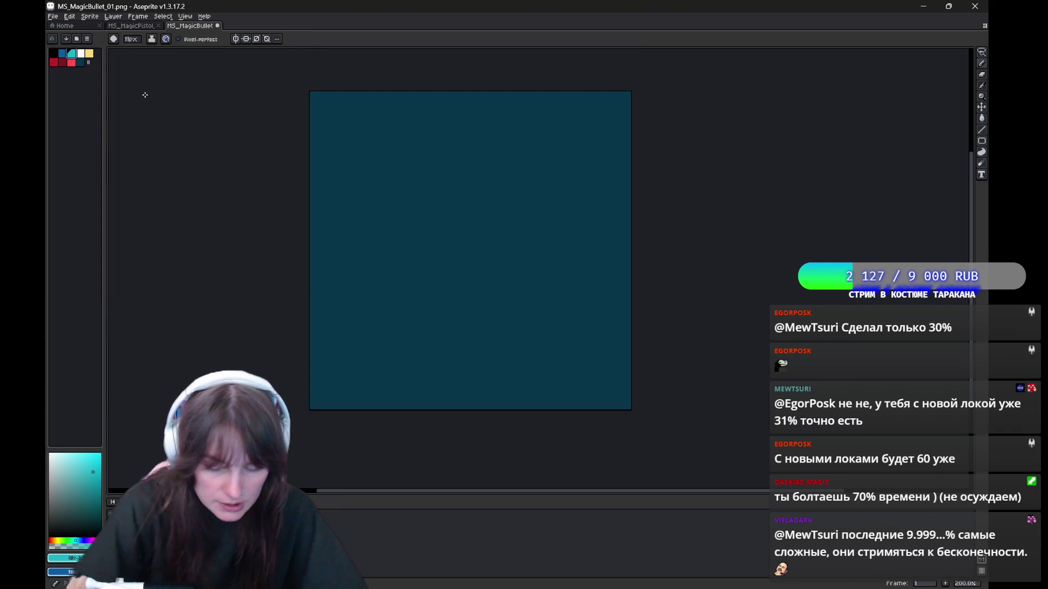
key(b)
mouse_move(446, 238)
mouse_down()
mouse_move(434, 329)
mouse_move(446, 236)
mouse_move(413, 337)
mouse_move(487, 241)
mouse_move(382, 326)
mouse_move(443, 226)
mouse_move(414, 230)
mouse_up()
Step: Fill the circle outline solid cyan and step through the frames to review it
key(alt+n)
key(alt+n)
key(ctrl+z)
key(ctrl+z)
key(g)
click(434, 277)
key(Return)
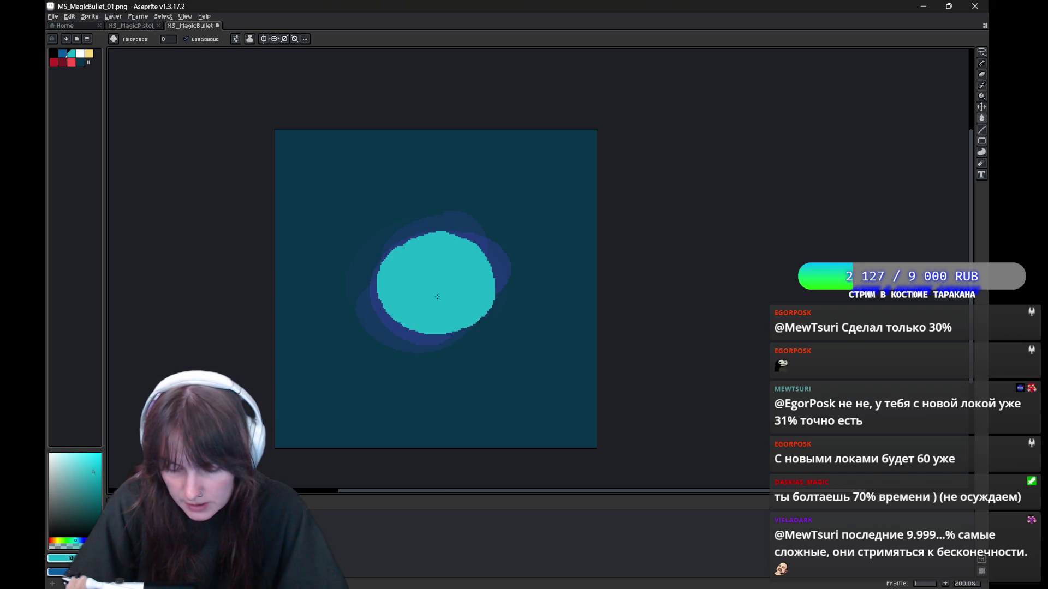
key(ctrl+z)
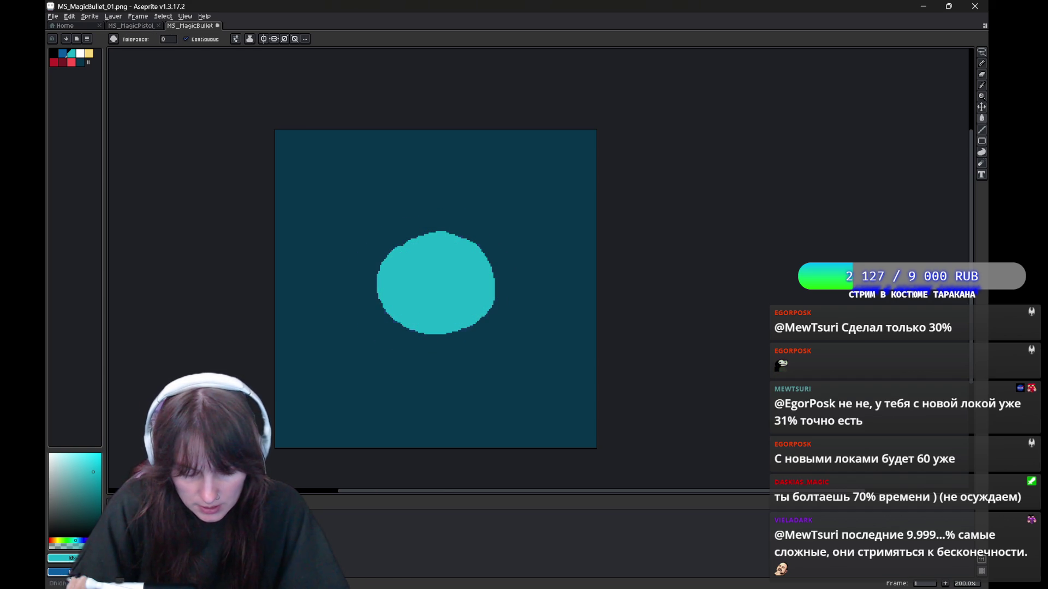
key(minus)
key(minus)
key(minus)
key(minus)
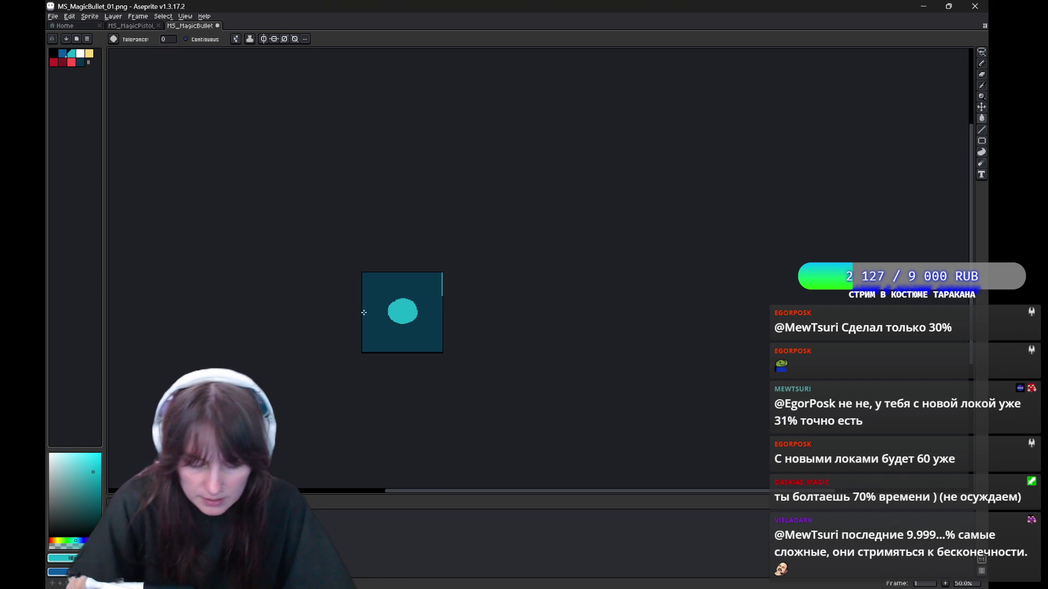
Step: Grow the cyan circle into a larger blob on its frame
drag(383, 313, 409, 299)
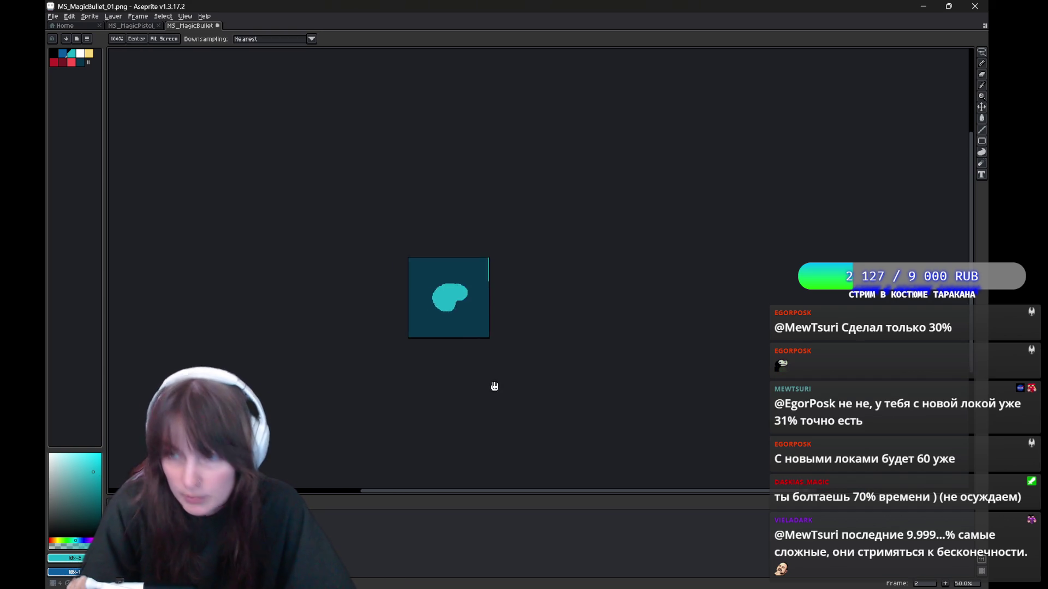
drag(494, 385, 507, 367)
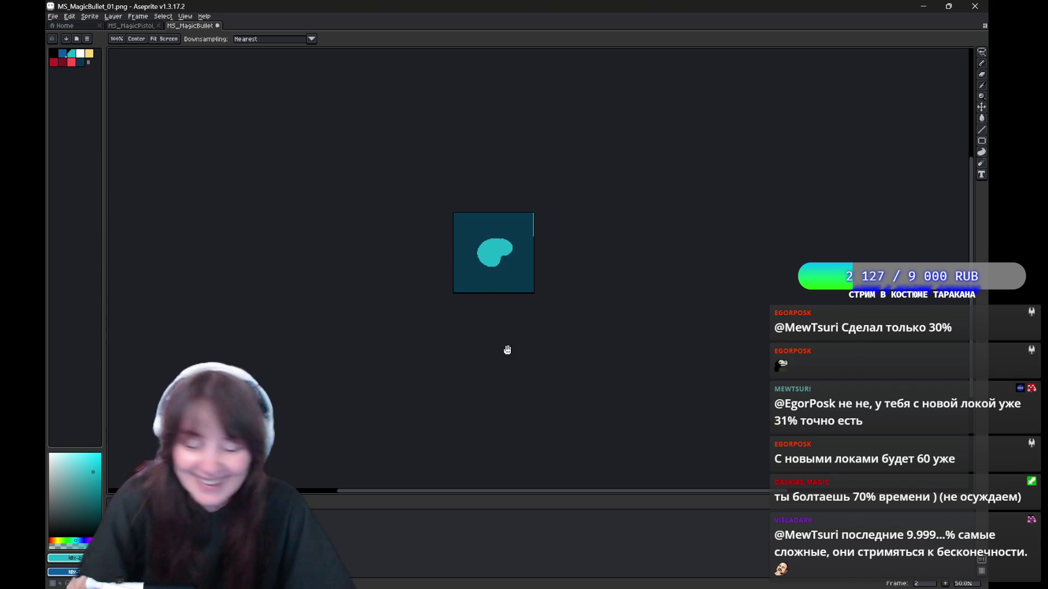
scroll(505, 352, up, 1)
scroll(506, 352, up, 1)
key(ctrl+z)
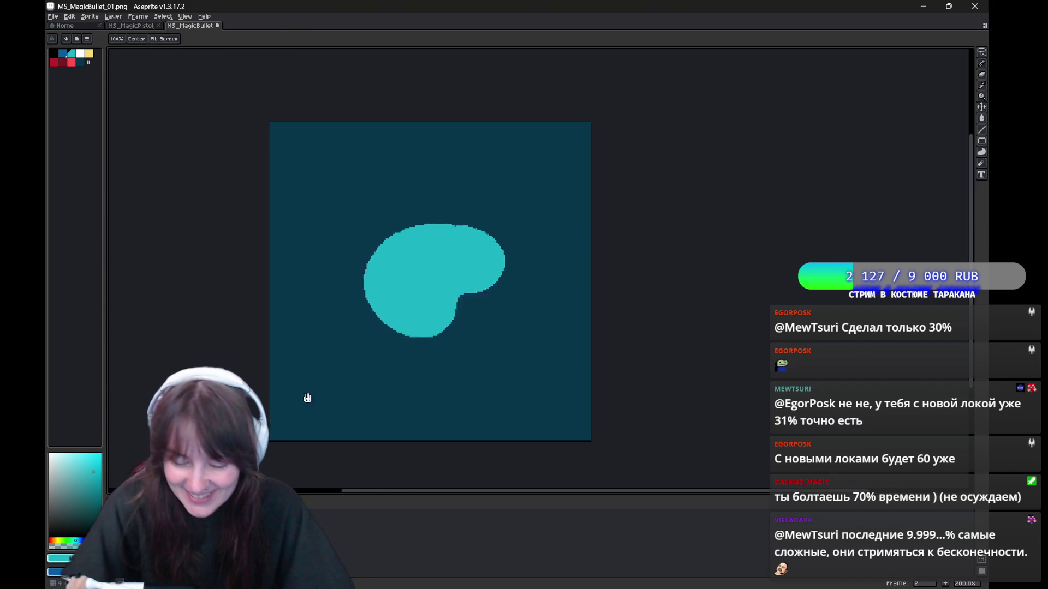
key(ctrl+z)
key(ctrl+z)
key(ctrl+y)
key(ctrl+y)
key(ctrl+y)
key(b)
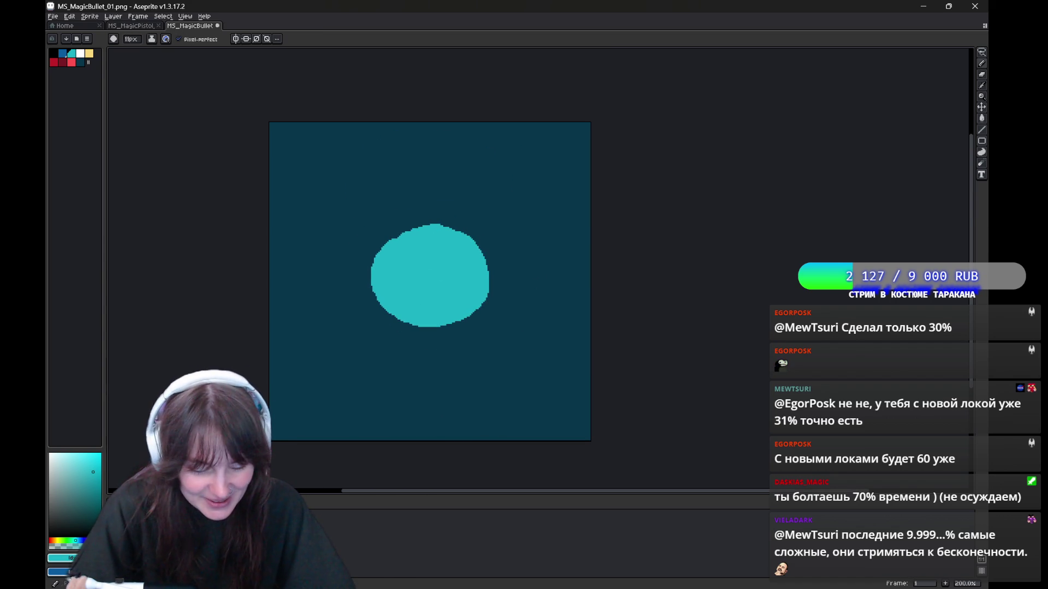
Step: Draw arcs around the blob's top, bottom and right and flood-fill the gaps cyan
drag(474, 223, 398, 347)
key(v)
key(ctrl+z)
key(b)
drag(466, 217, 466, 320)
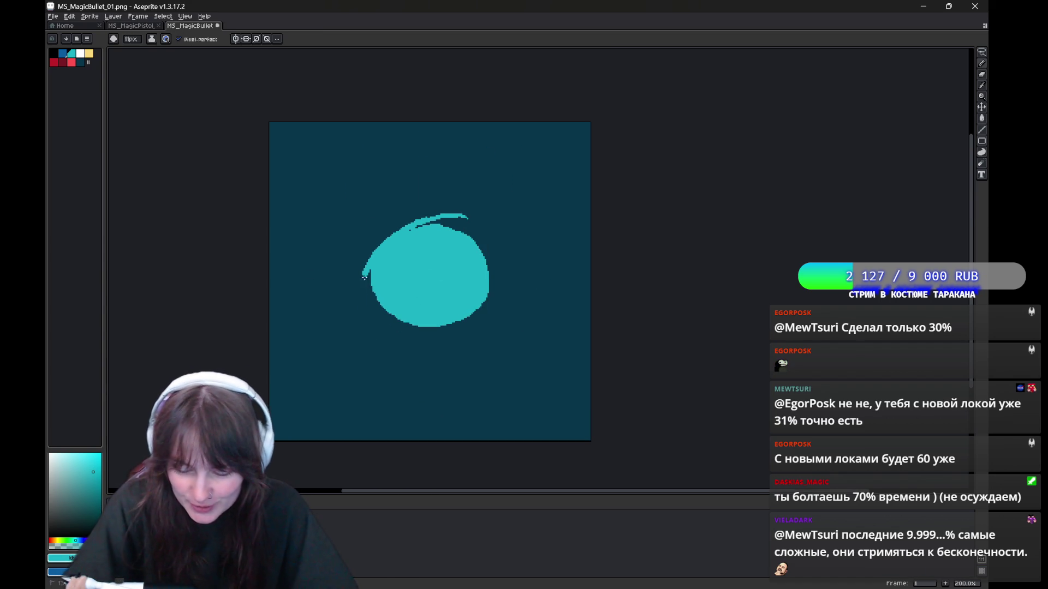
drag(499, 272, 494, 227)
key(e)
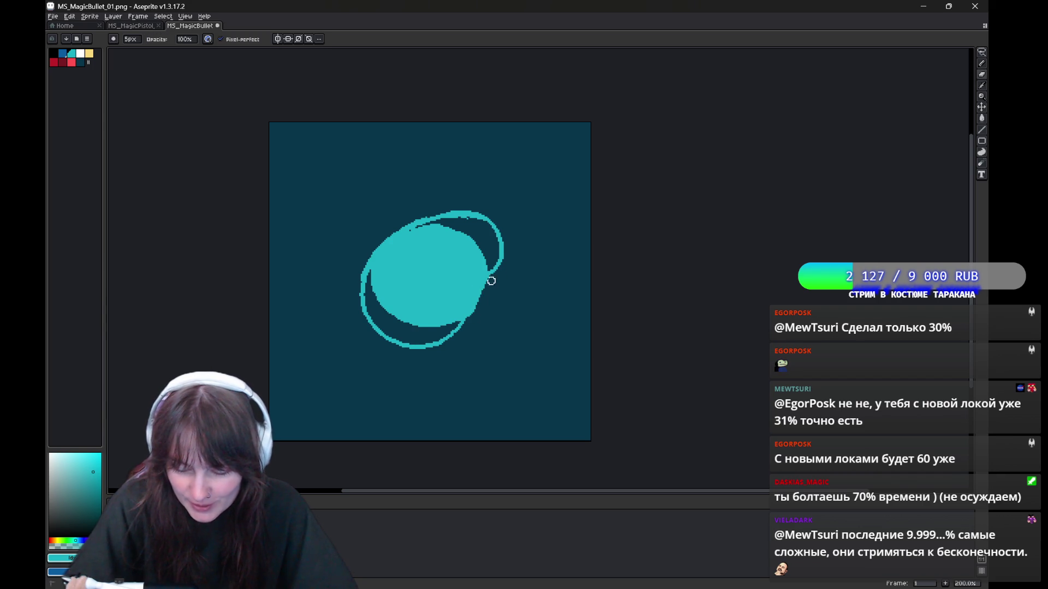
key(g)
click(485, 240)
click(378, 315)
key(b)
Step: On the third frame, repaint the blob's lower-left into a rounder filled edge
key(Right)
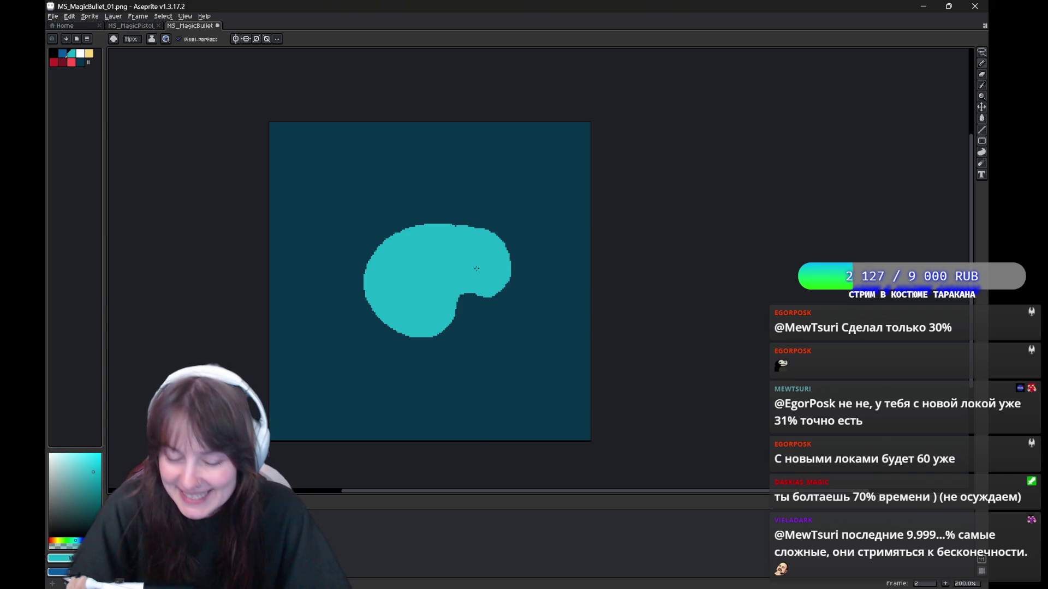
key(Right)
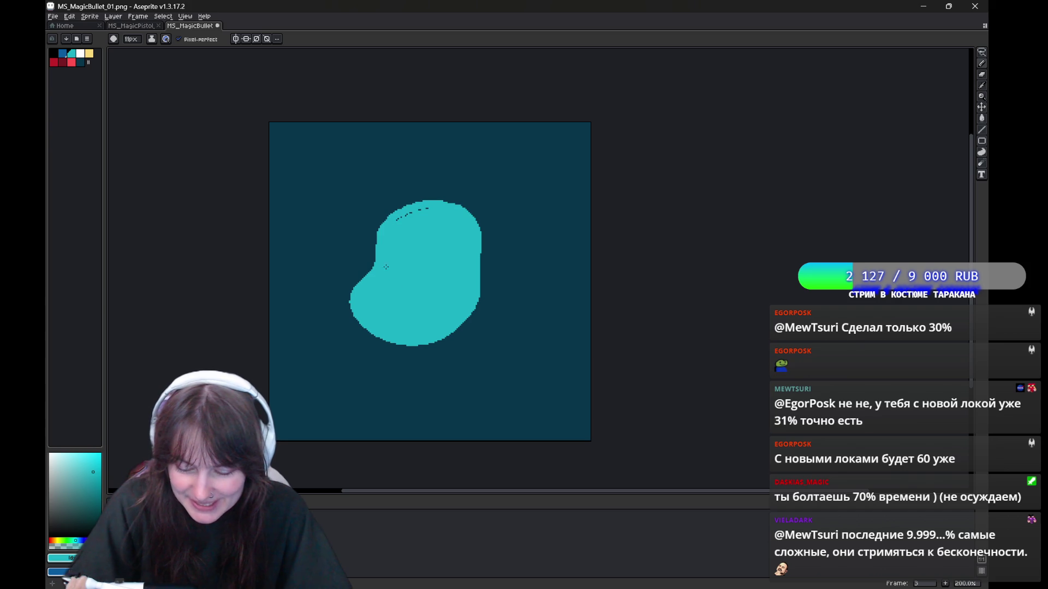
drag(360, 331, 432, 347)
drag(365, 332, 434, 329)
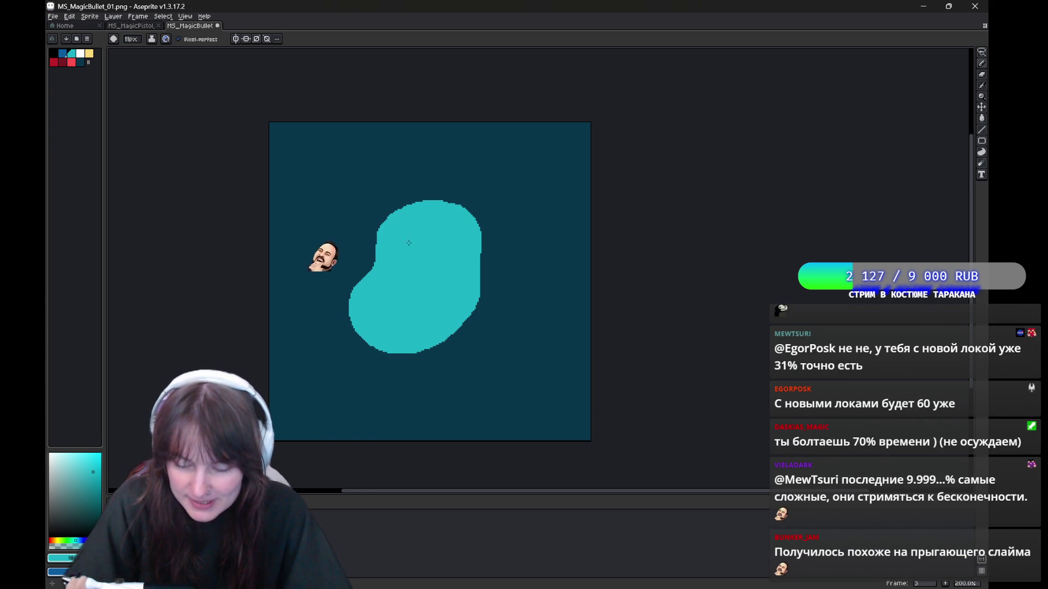
Step: Lasso the old blob on the second frame and delete it
key(Left)
key(Left)
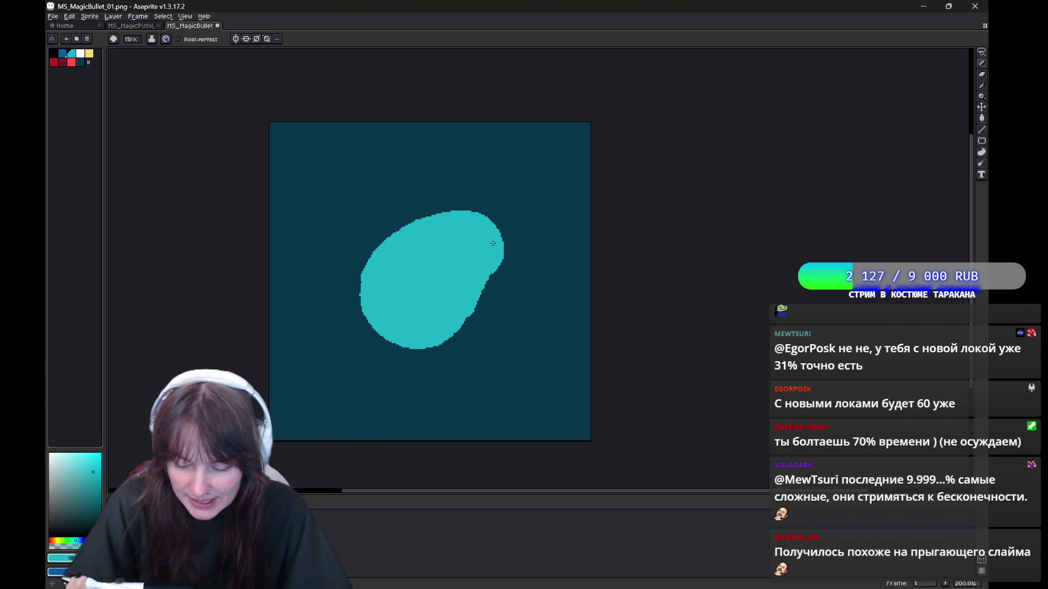
key(Right)
key(q)
drag(481, 211, 504, 356)
key(Delete)
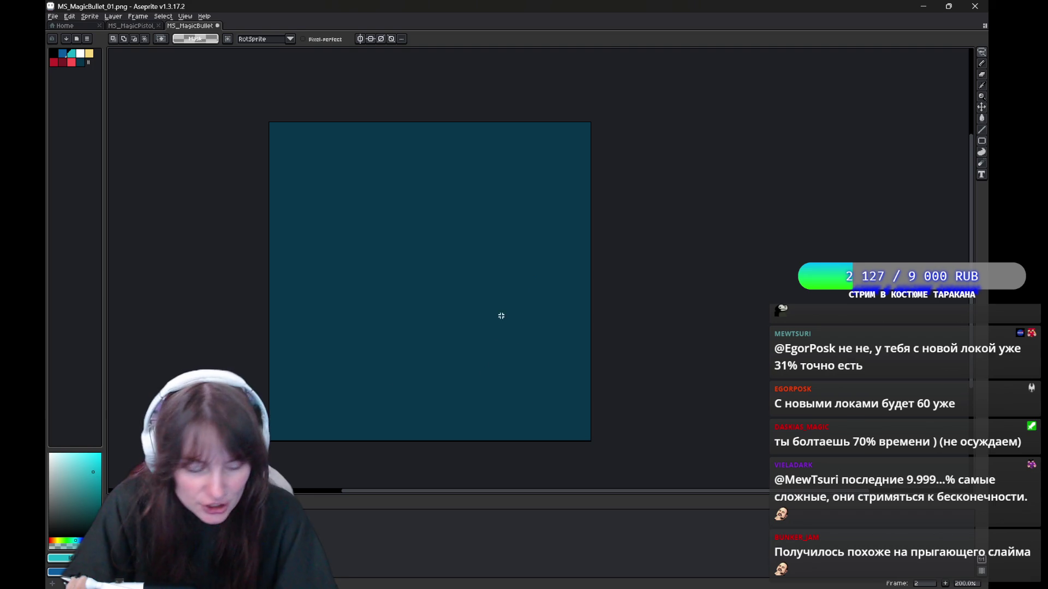
Step: Sketch trial blob outlines over the onion-skin ghost on frame 2, undoing each
key(b)
key(Return)
key(Return)
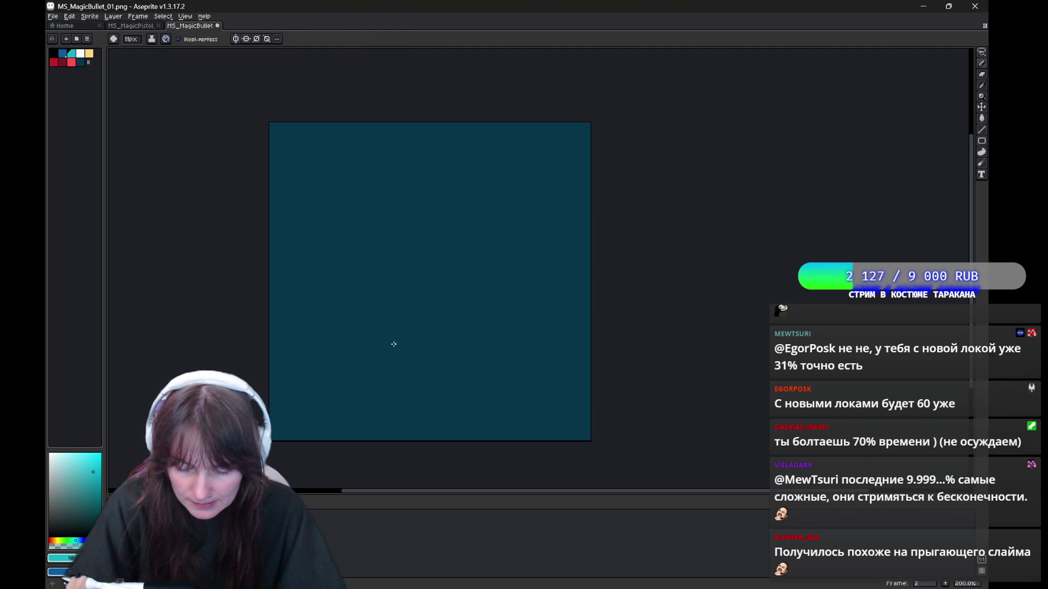
drag(382, 315, 382, 312)
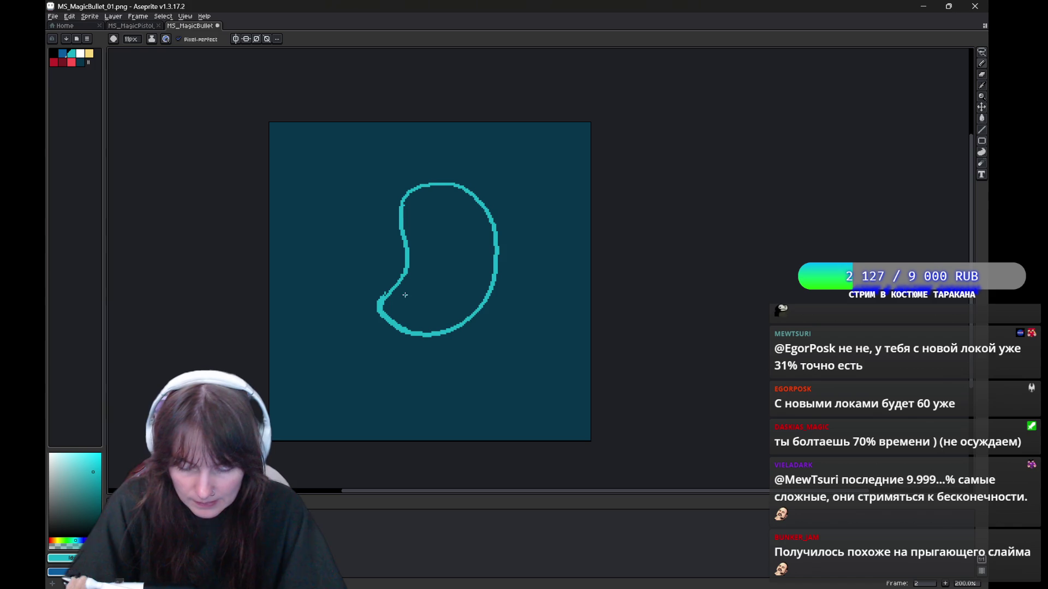
key(Return)
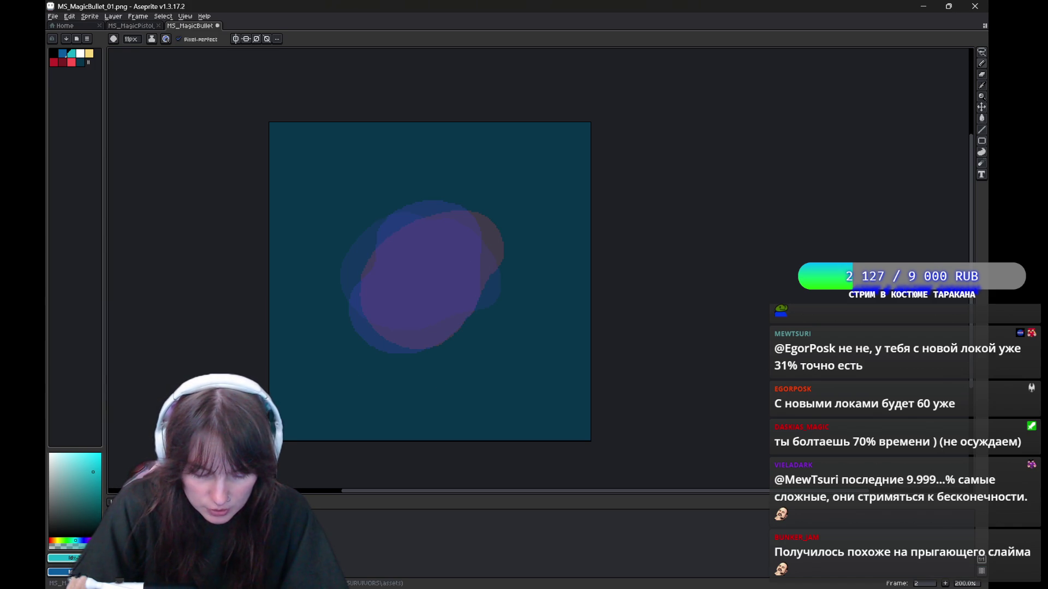
key(Return)
key(Return)
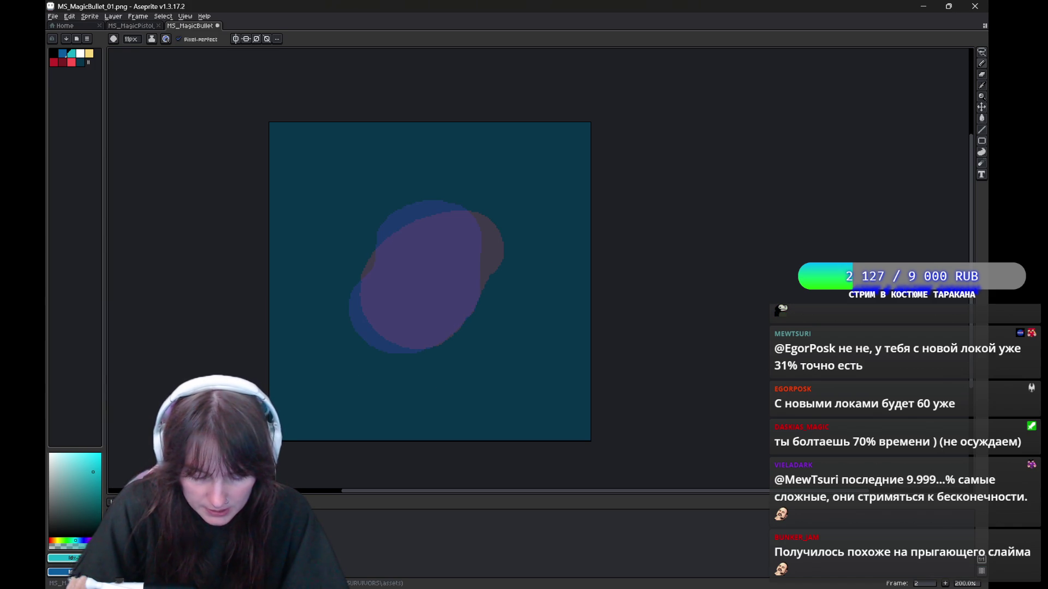
mouse_move(405, 353)
mouse_down()
mouse_move(433, 227)
mouse_move(487, 283)
mouse_up()
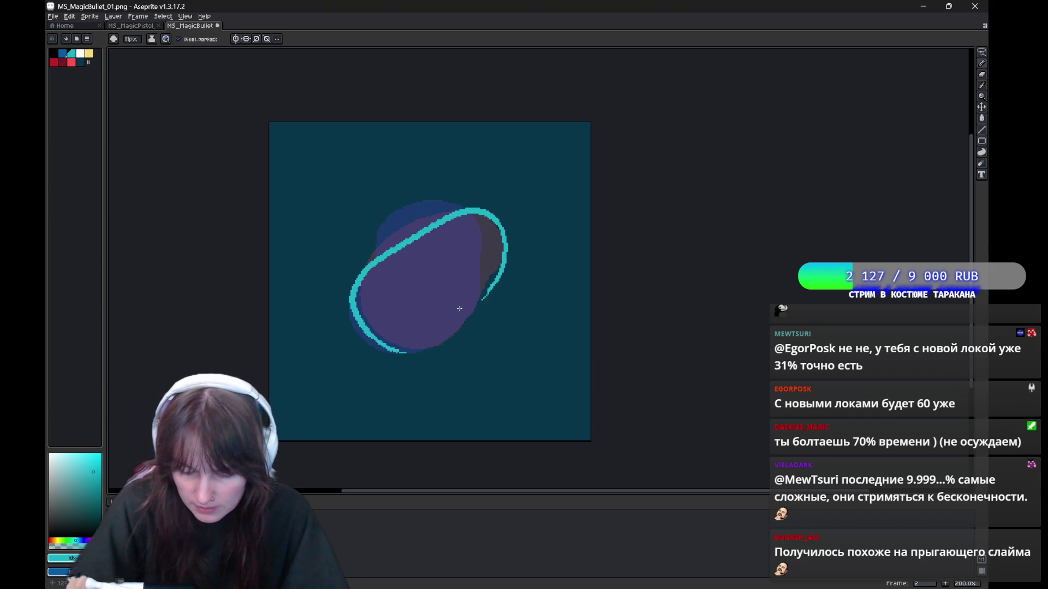
key(ctrl+z)
Step: Outline the final blob, flood-fill it solid cyan and play the animation
mouse_move(436, 343)
mouse_down()
mouse_move(351, 281)
mouse_move(458, 215)
mouse_move(487, 282)
mouse_up()
key(g)
click(434, 304)
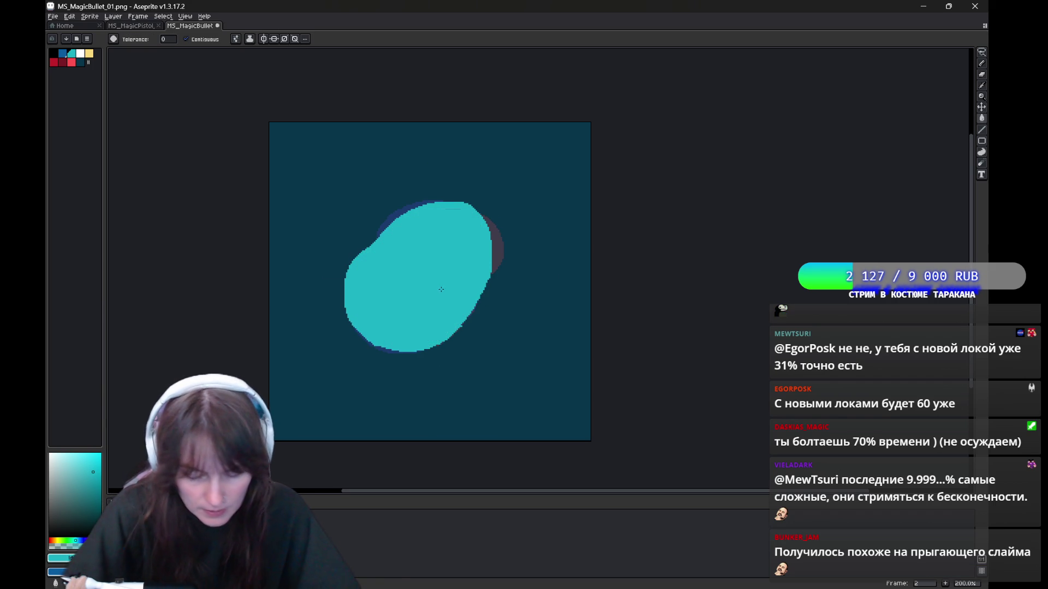
key(Return)
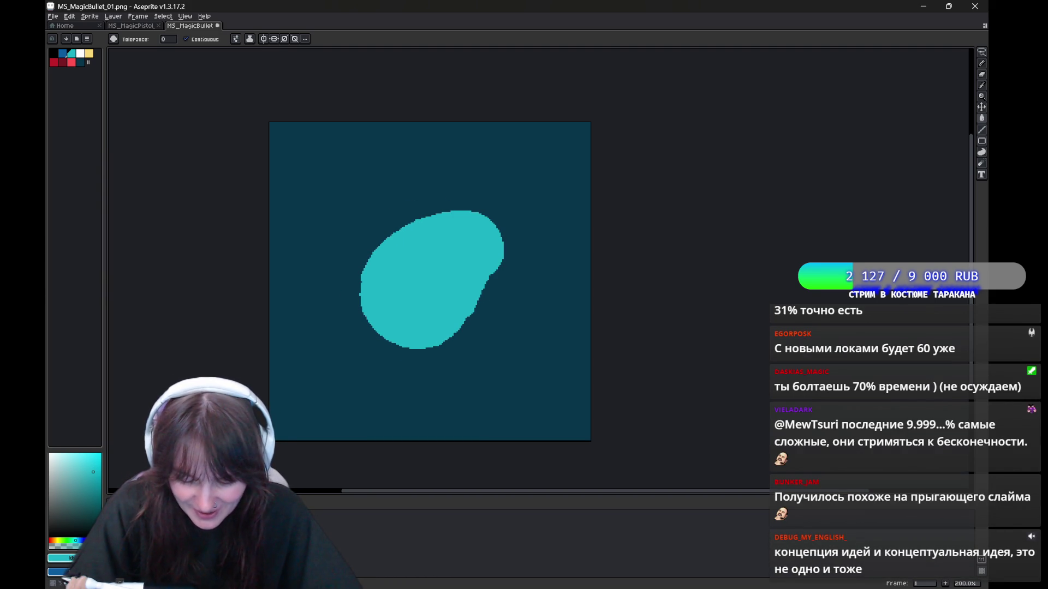
key(q)
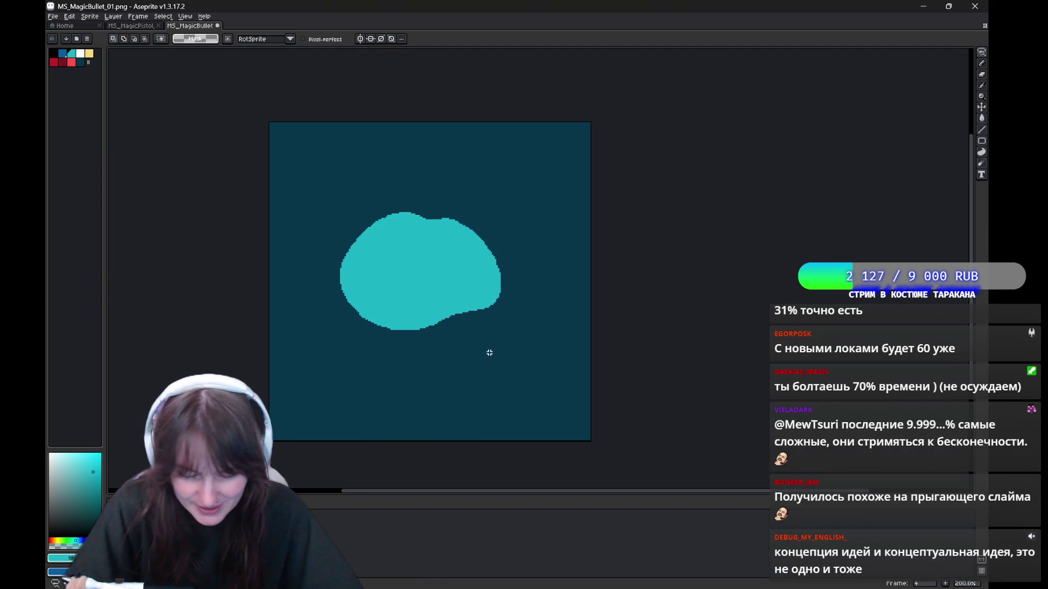
Step: Lasso-delete this frame's blob, undo it, and step back to the first frame
drag(489, 353, 437, 412)
key(Delete)
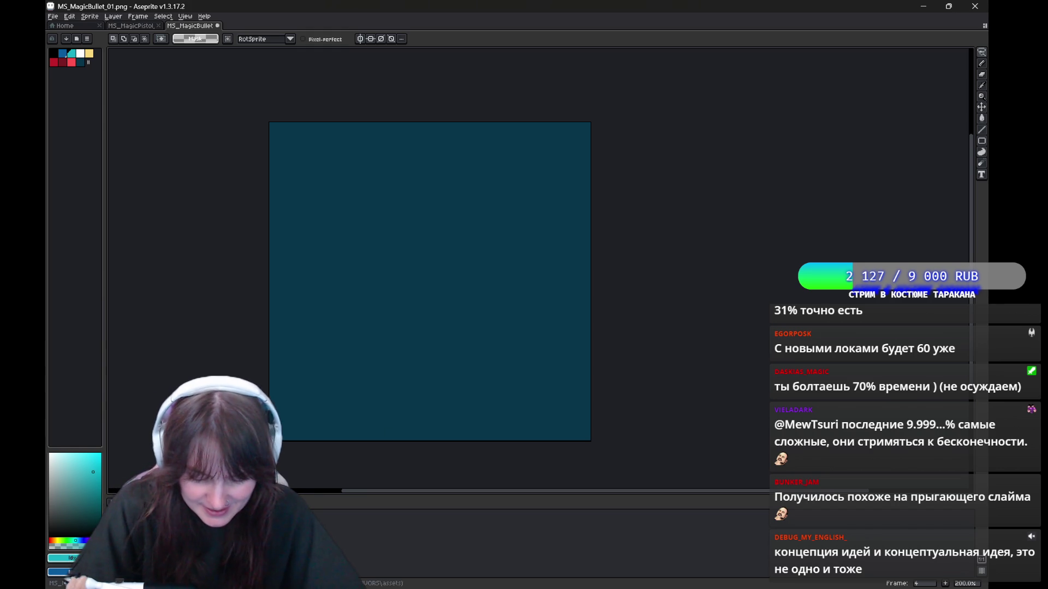
key(ctrl+z)
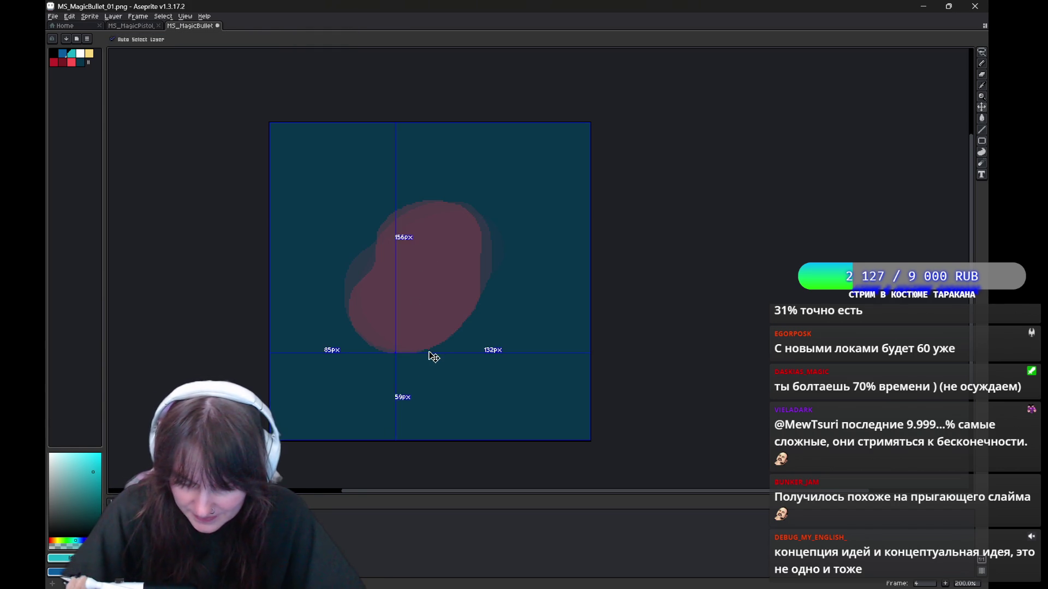
key(b)
key(Right)
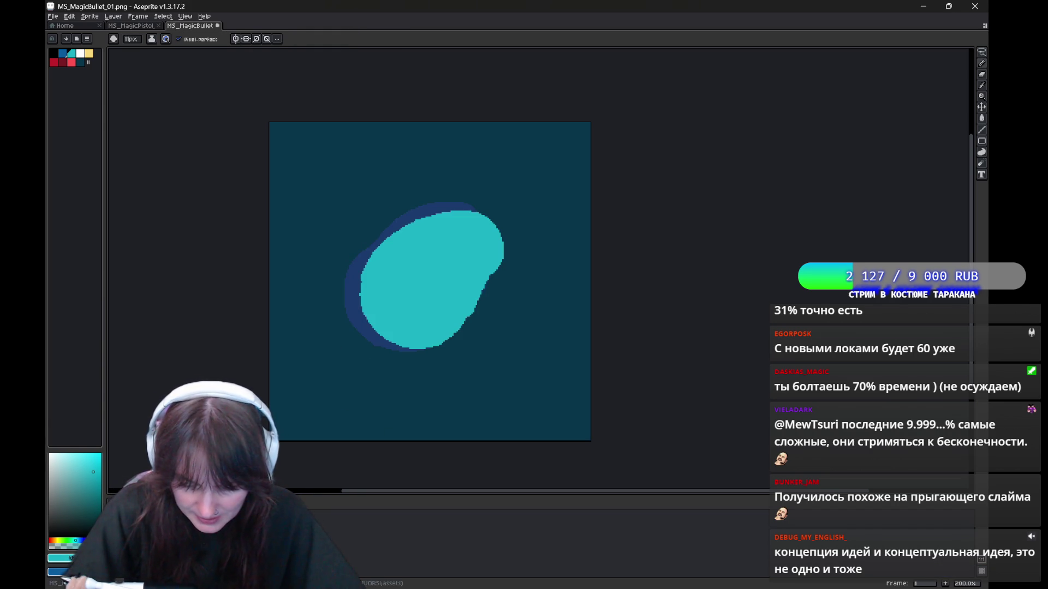
key(Right)
key(Right)
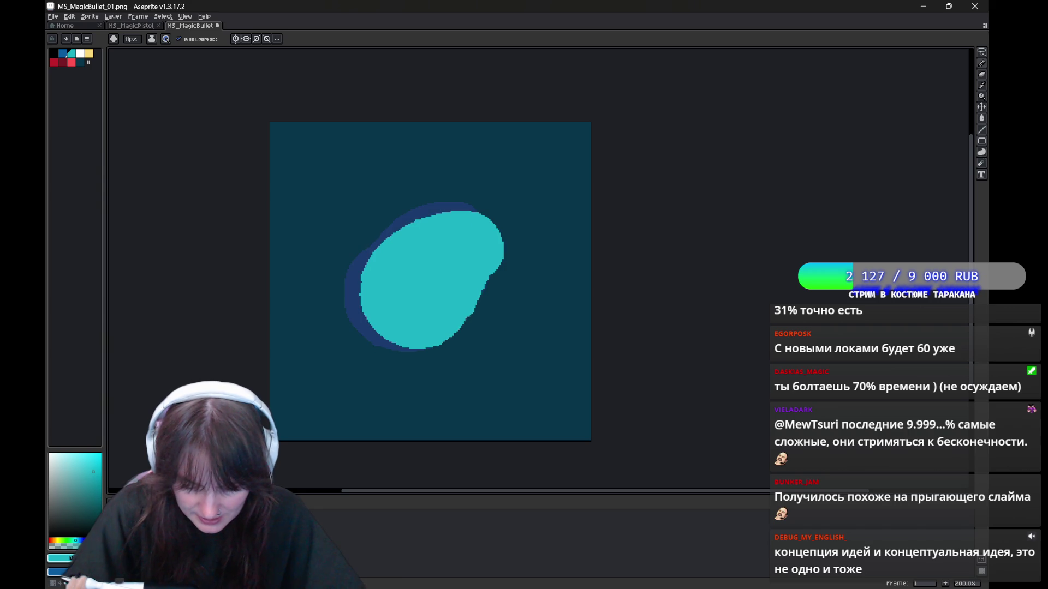
key(Right)
Step: Flood-fill the redrawn blob cyan and play the animation to check it
key(ctrl+z)
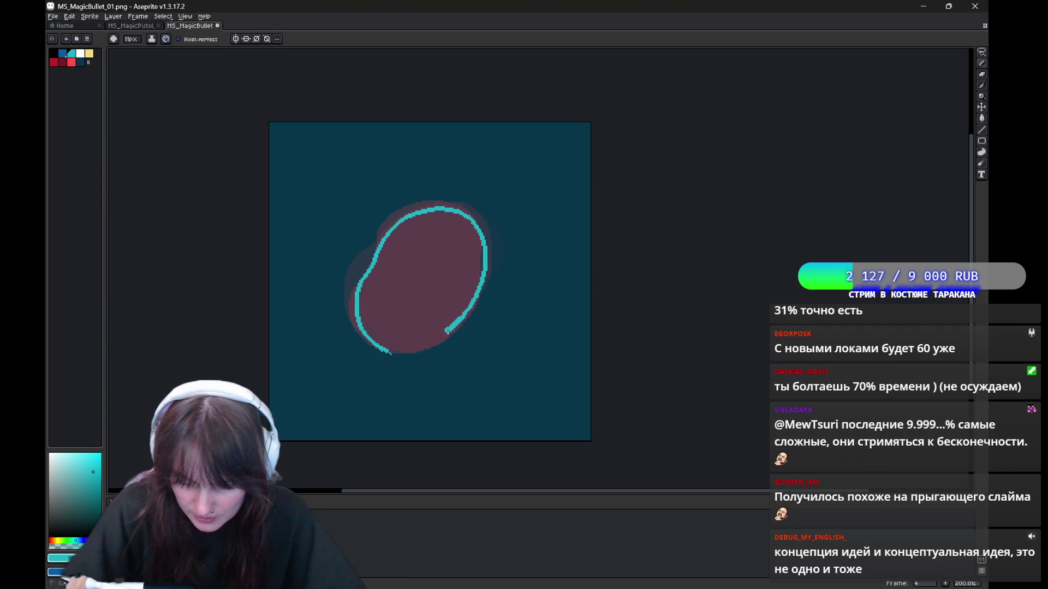
key(g)
click(392, 325)
key(Right)
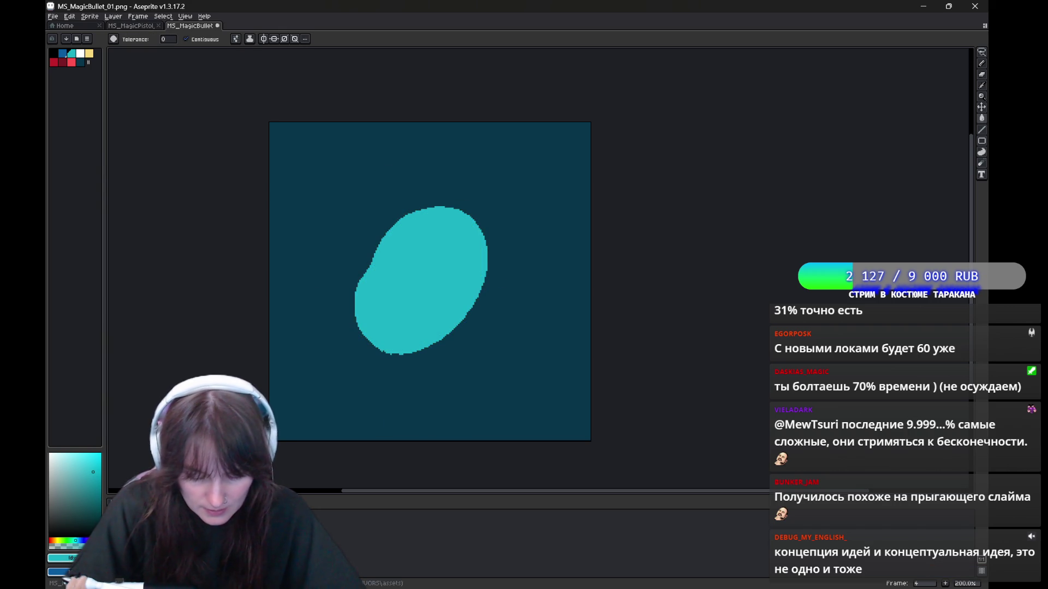
key(Return)
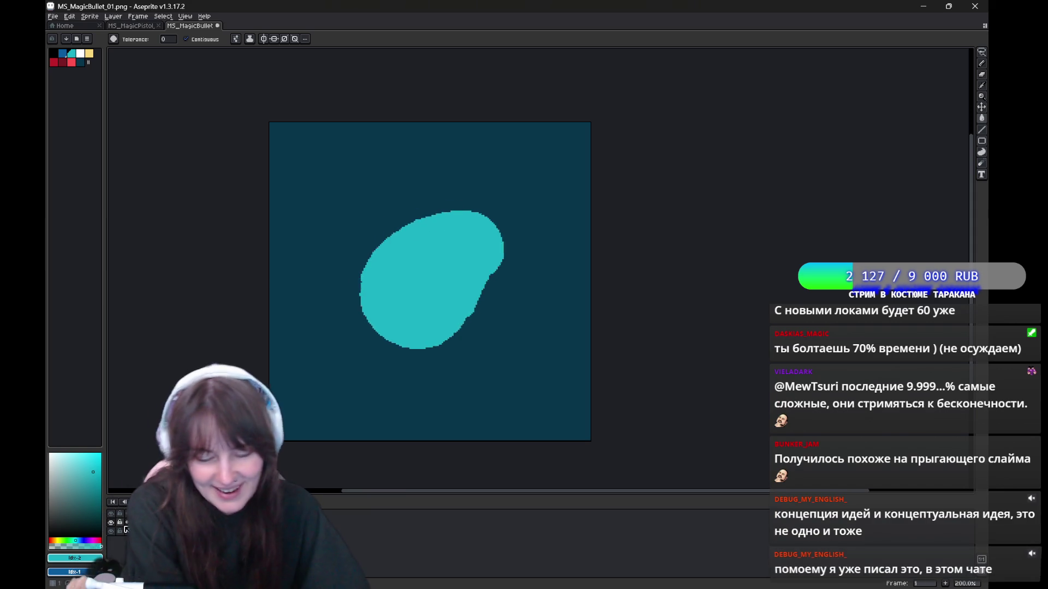
scroll(269, 441, down, 1)
drag(484, 367, 549, 320)
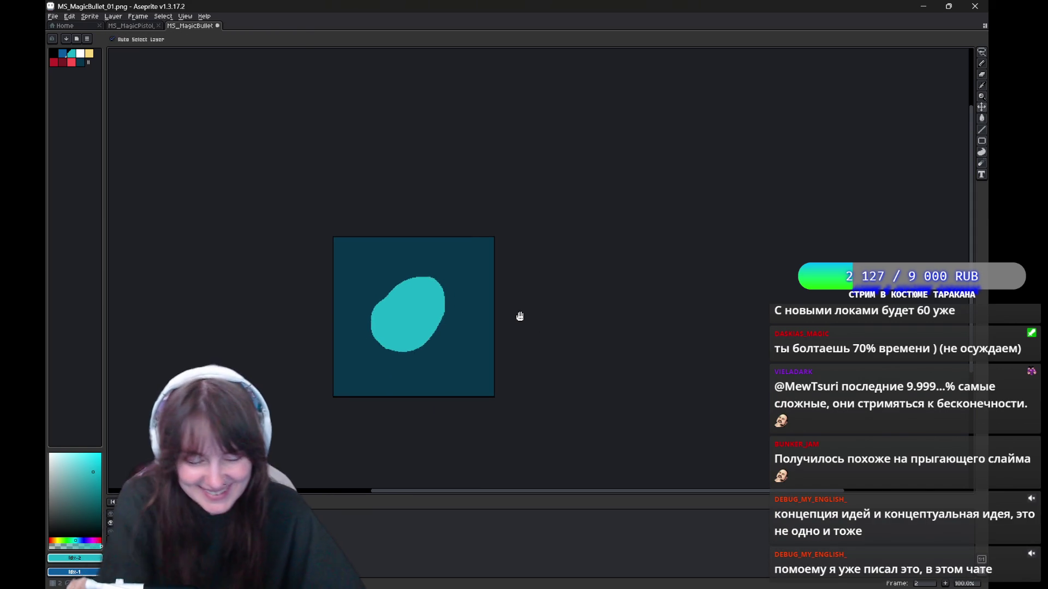
scroll(519, 316, up, 1)
Step: Trim the blob's lower-right edge with a background-colour pencil stroke, undoing a stray erase
drag(416, 339, 428, 311)
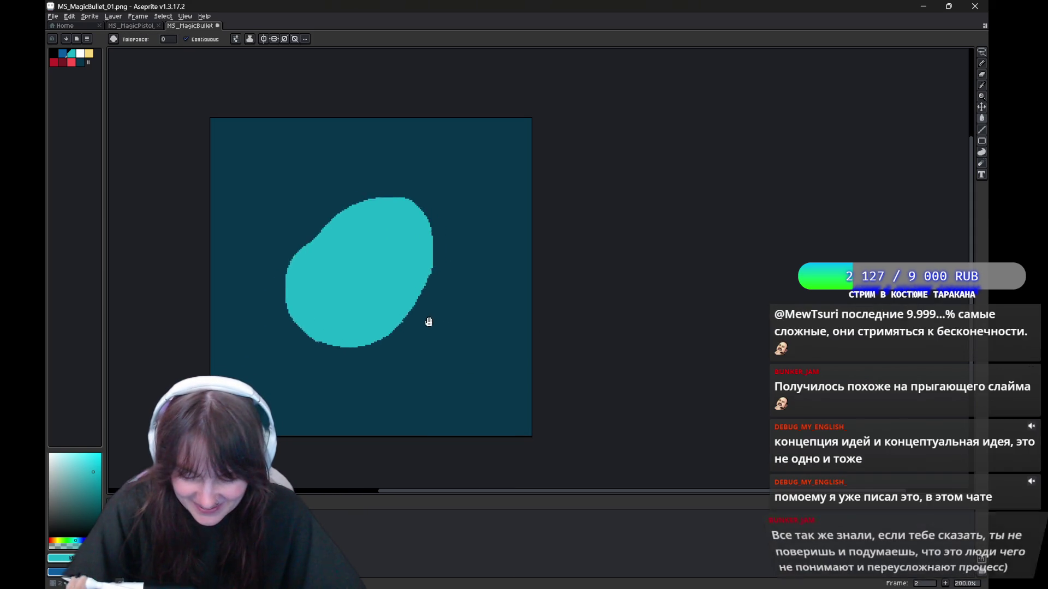
key(b)
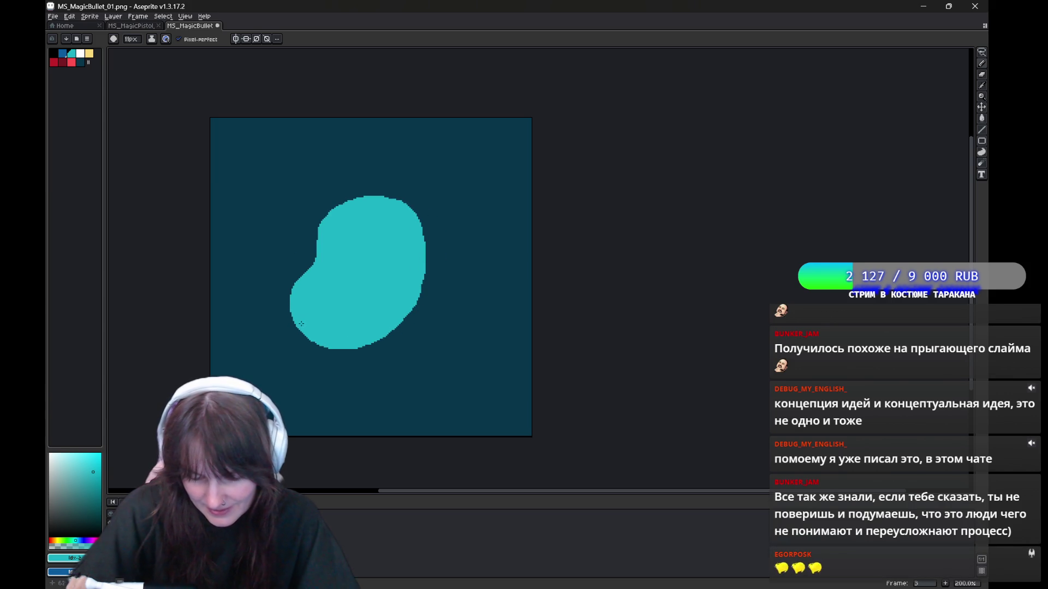
drag(354, 348, 397, 326)
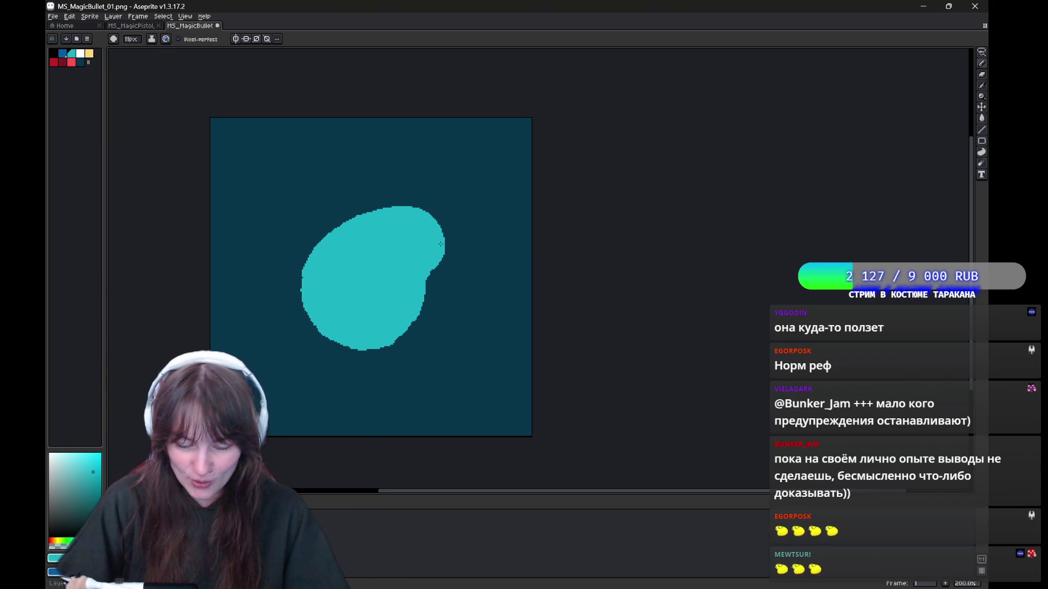
key(e)
key(ctrl+z)
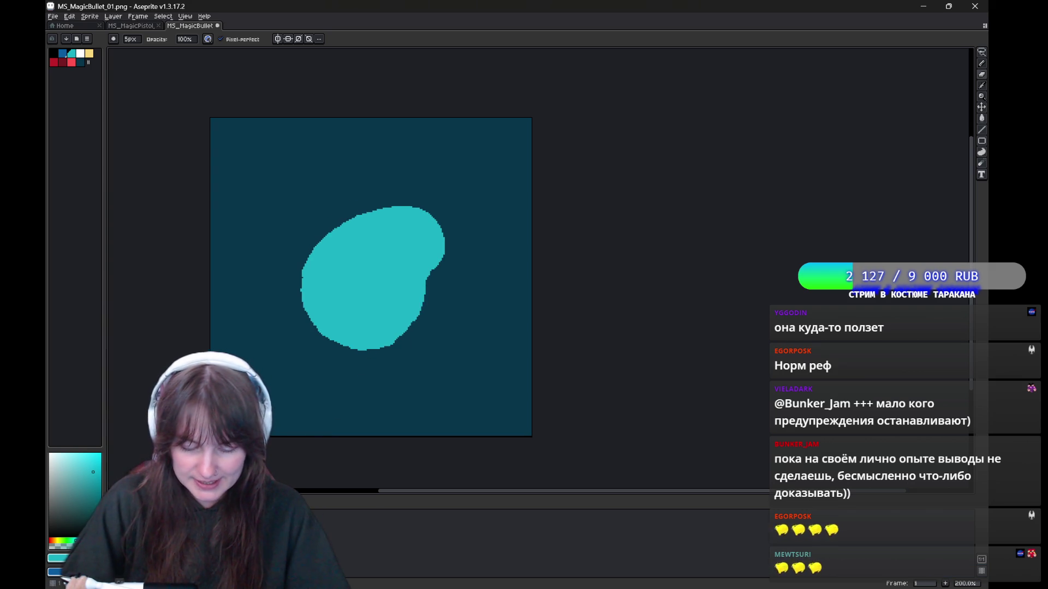
Step: Erase a strip off the blob's right edge, then fill out the next frame's upper-left edge
drag(430, 261, 436, 246)
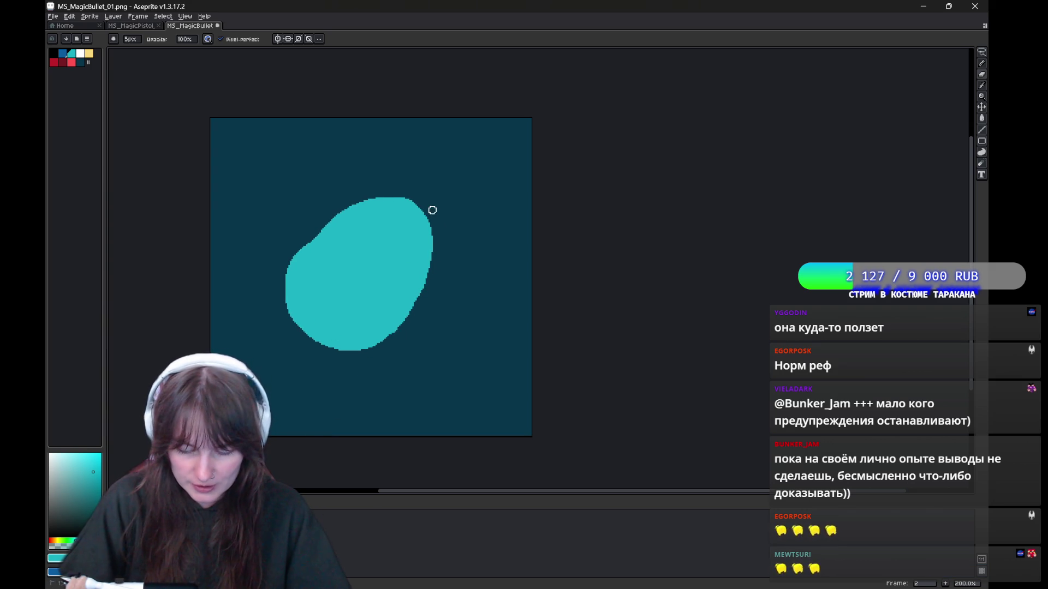
key(b)
key(Right)
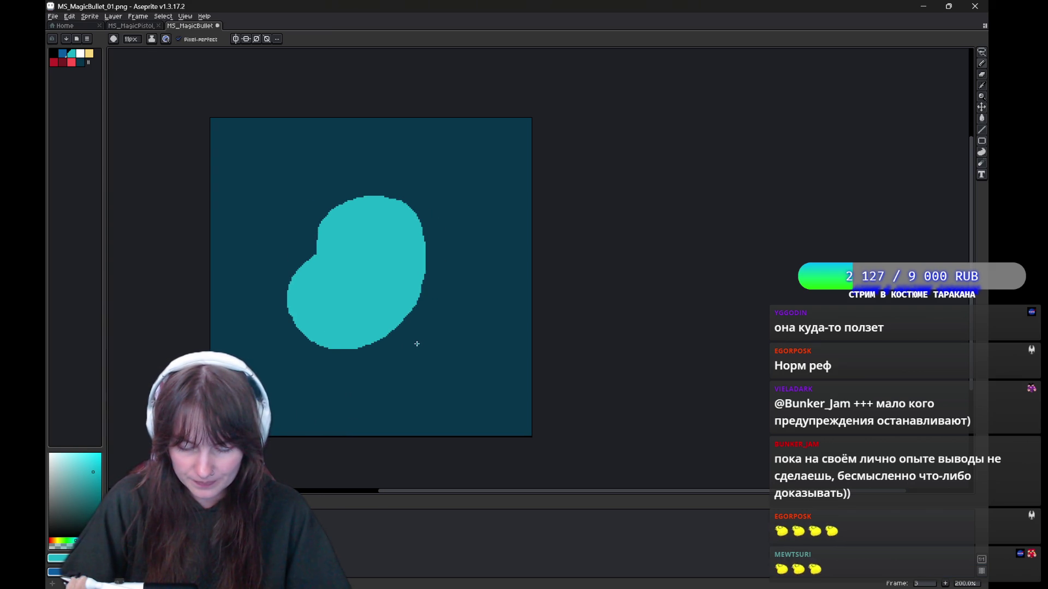
drag(283, 281, 289, 293)
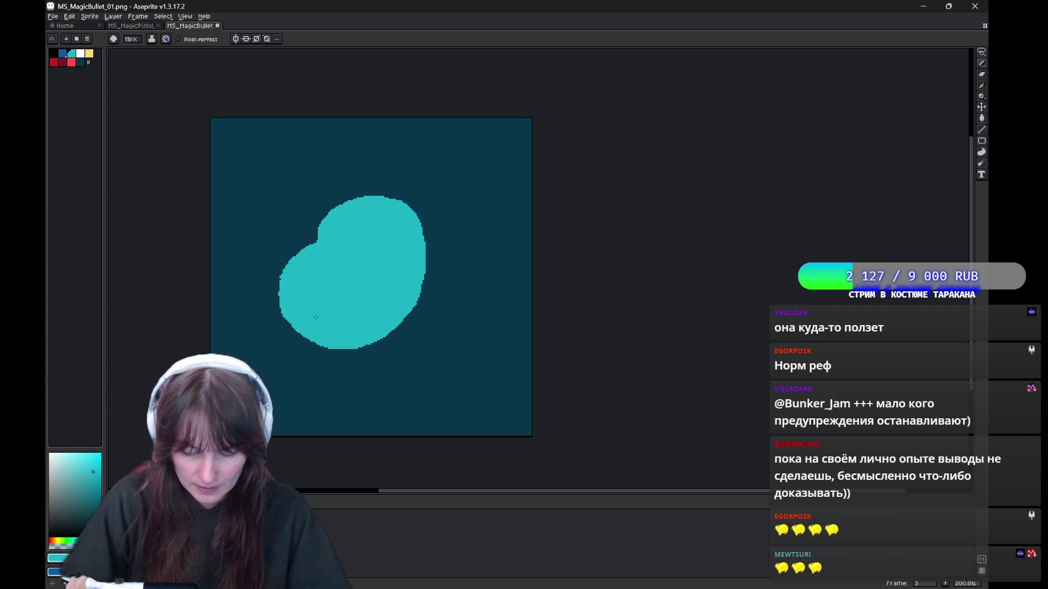
Step: Lasso the blob, nudge it up slightly, commit and compare it against other frames
key(q)
mouse_move(396, 361)
mouse_down()
mouse_move(245, 240)
mouse_move(340, 428)
mouse_up()
drag(386, 300, 396, 294)
key(ctrl+d)
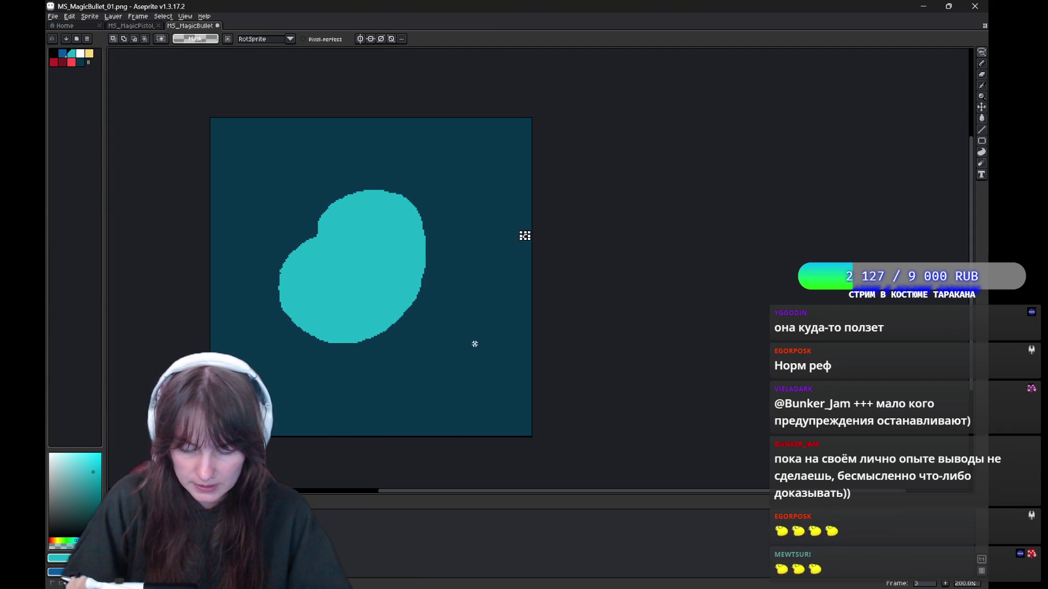
key(ctrl+z)
key(ctrl+y)
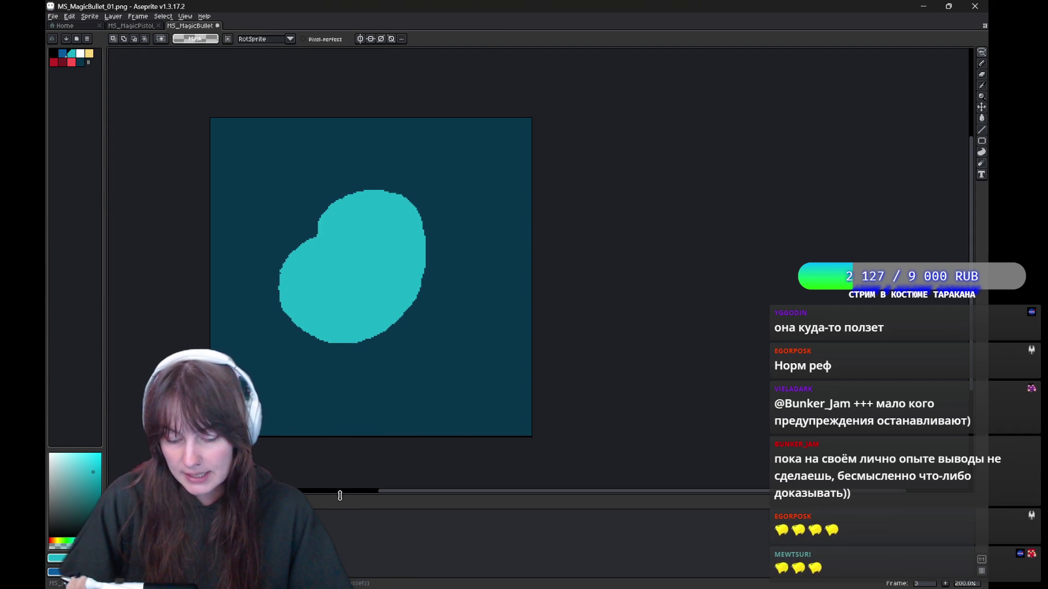
key(ctrl+z)
Step: Enlarge the blob's left edge, erase along its lower-right and preview the animation
key(b)
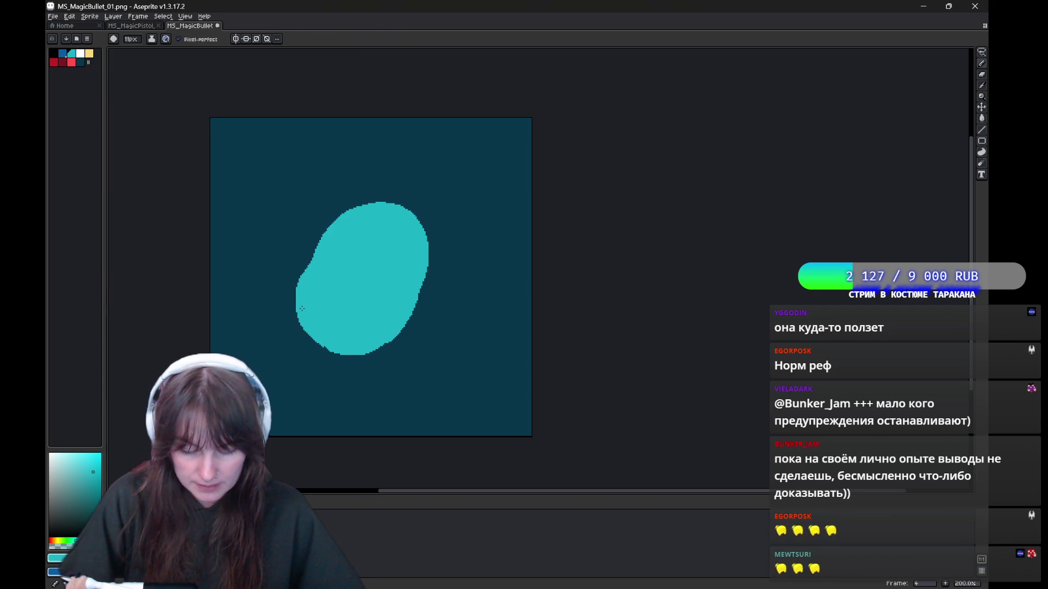
mouse_move(344, 225)
mouse_down()
mouse_move(315, 239)
mouse_move(296, 308)
mouse_up()
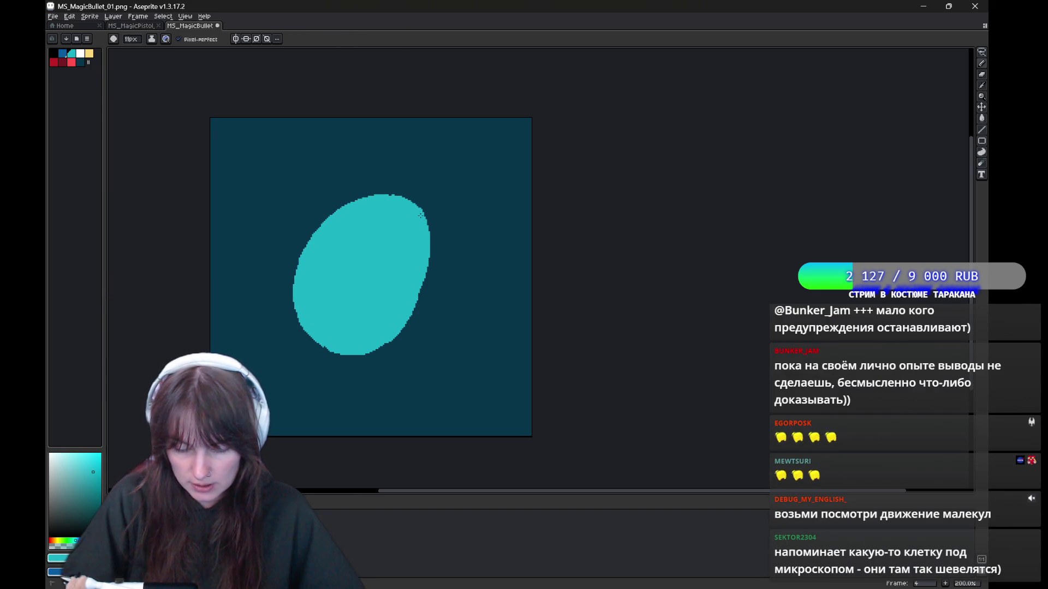
key(e)
drag(416, 298, 427, 283)
key(Return)
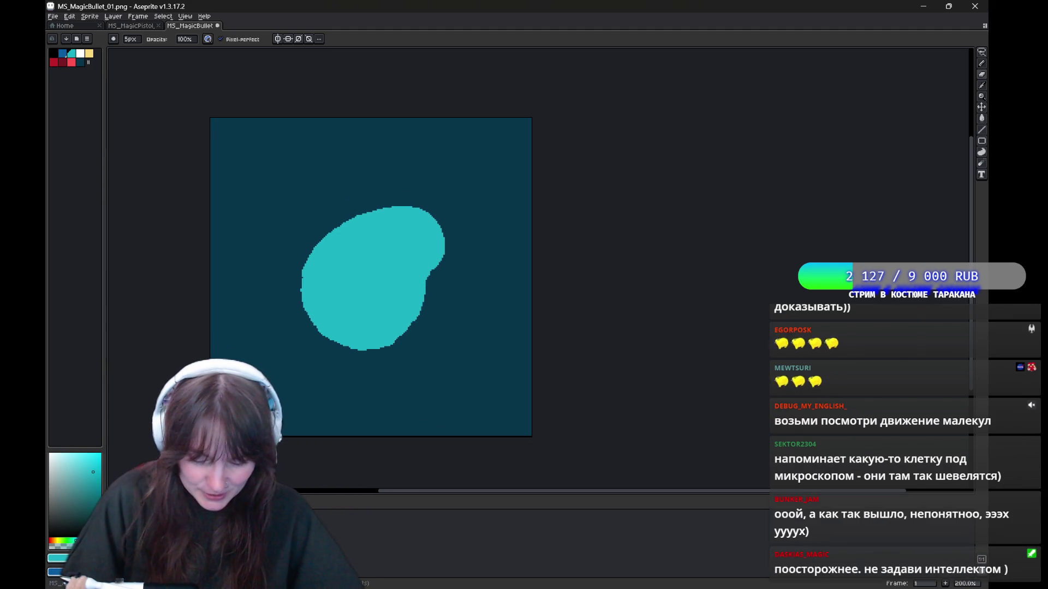
key(e)
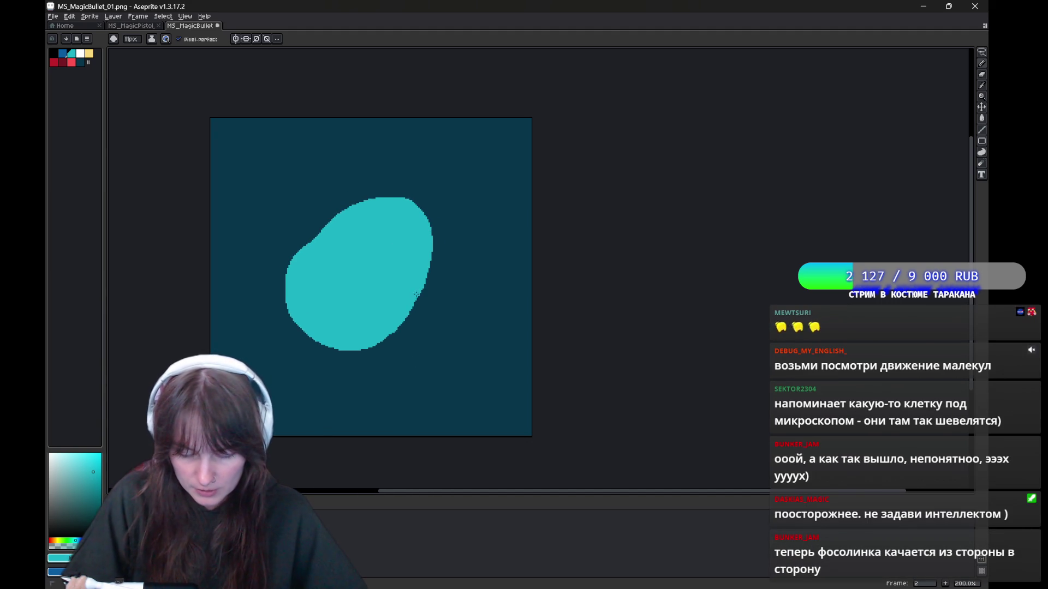
key(b)
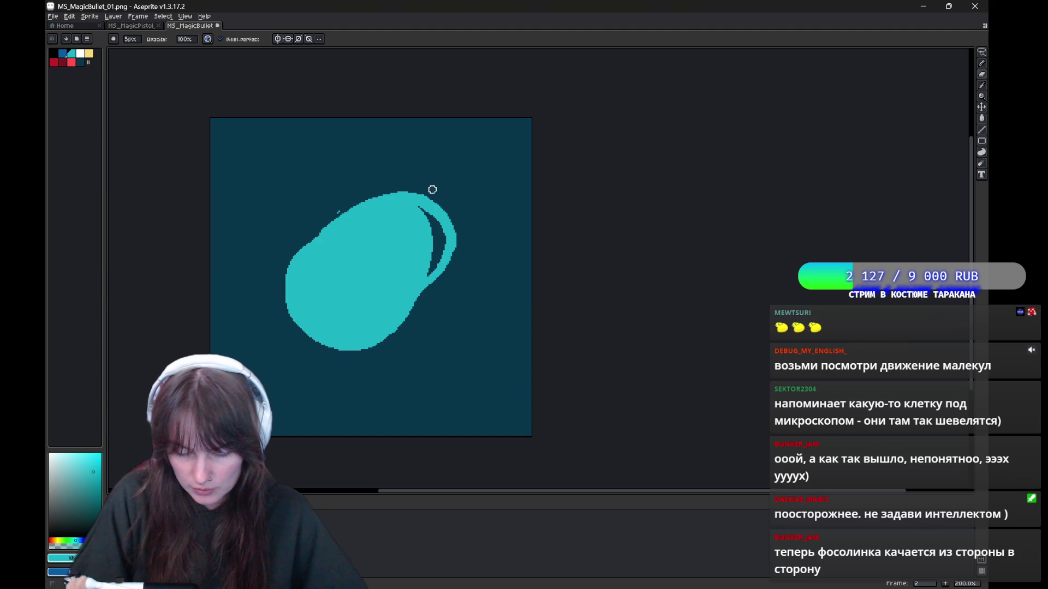
Step: Trim the blob's upper-left and right edges and fill the dark crescent cyan
drag(432, 189, 346, 214)
key(e)
drag(427, 211, 435, 226)
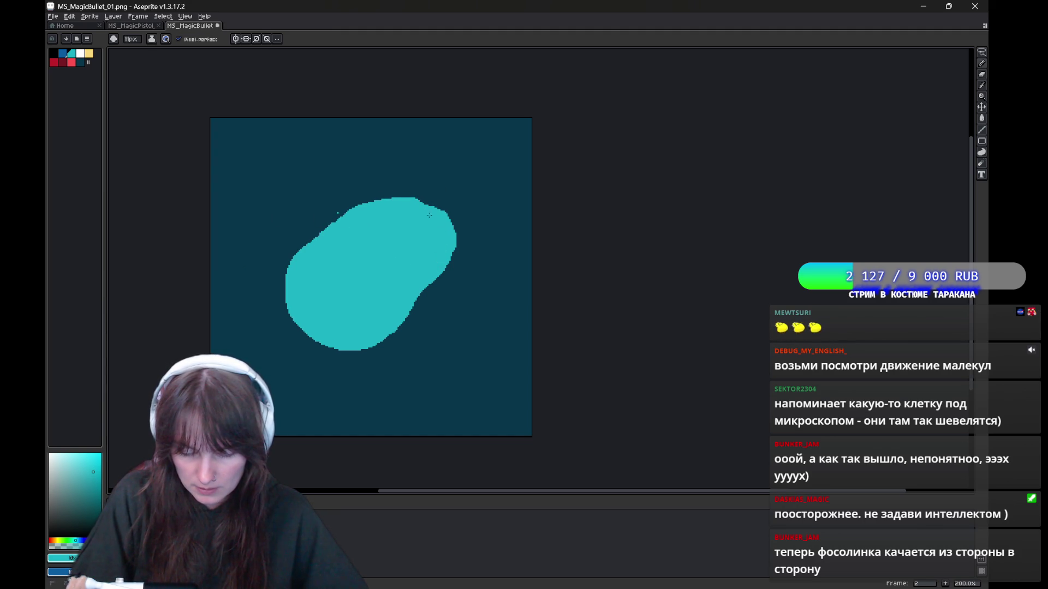
key(e)
drag(446, 209, 461, 248)
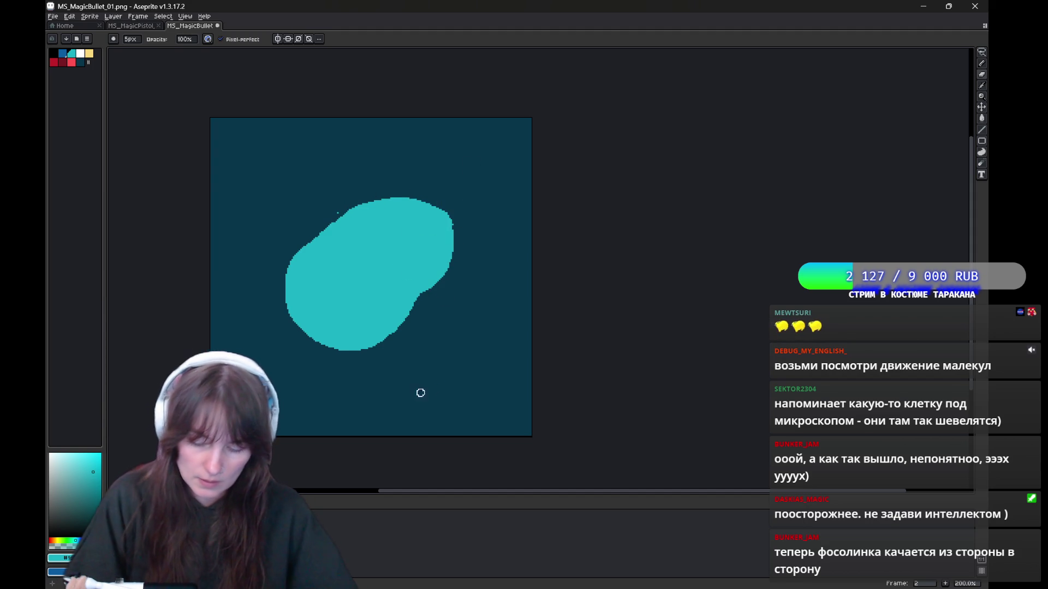
Step: Cut back the blob's top edge, add a cyan bulge on the right, and pick dark blue
drag(316, 233, 466, 227)
drag(320, 227, 459, 210)
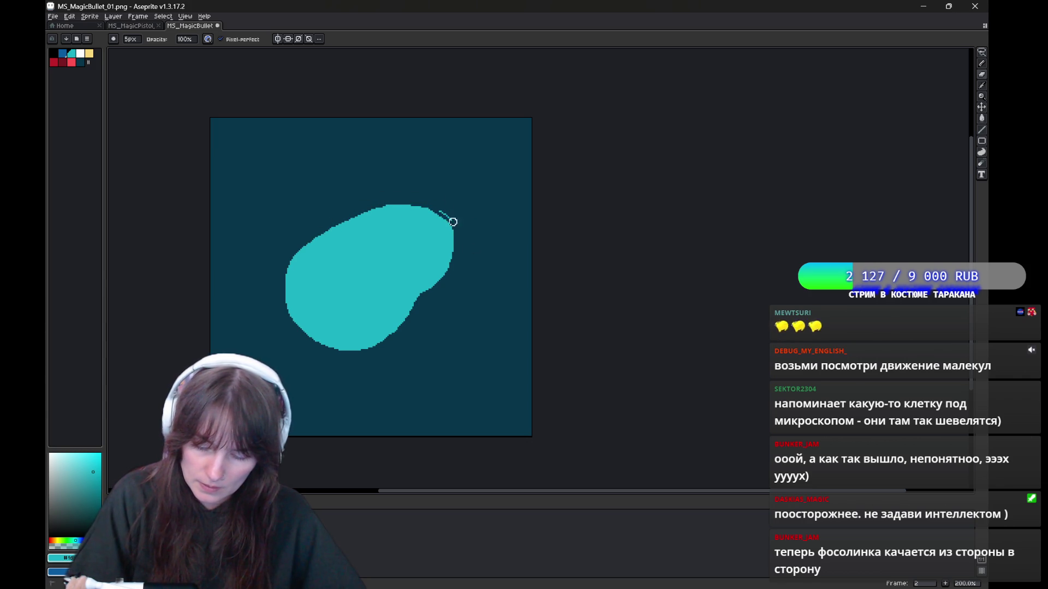
key(d)
drag(454, 237, 451, 258)
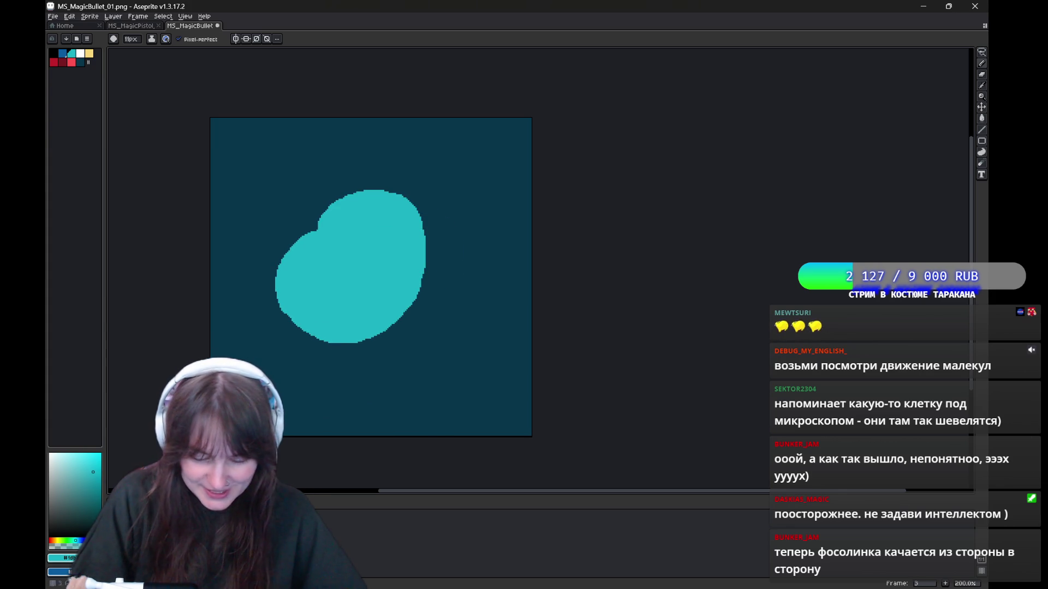
click(63, 54)
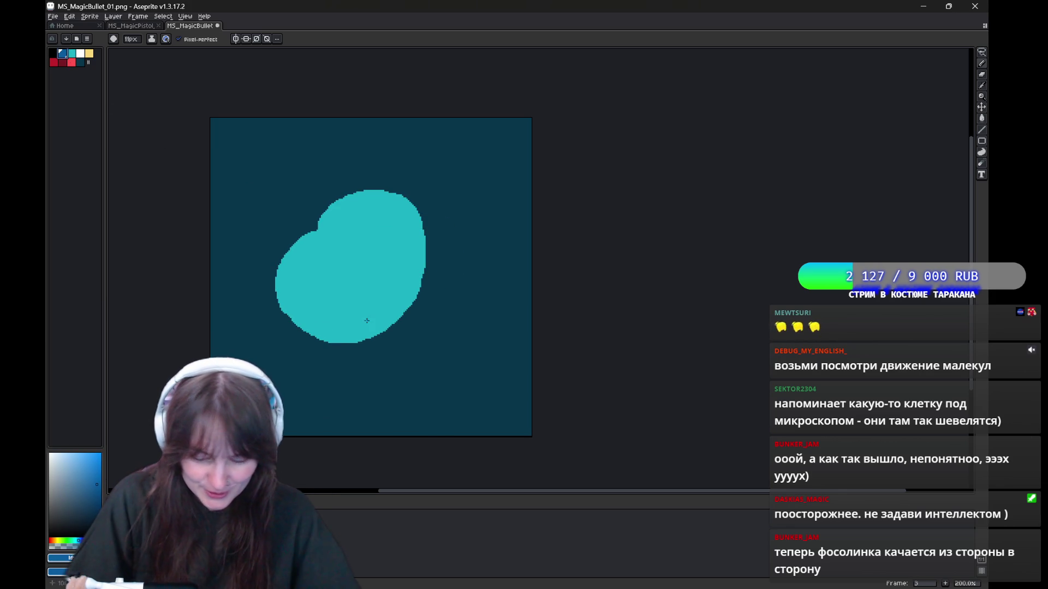
Step: Draw dark-blue nucleus rings inside the blob on successive frames
drag(395, 245, 443, 257)
key(Right)
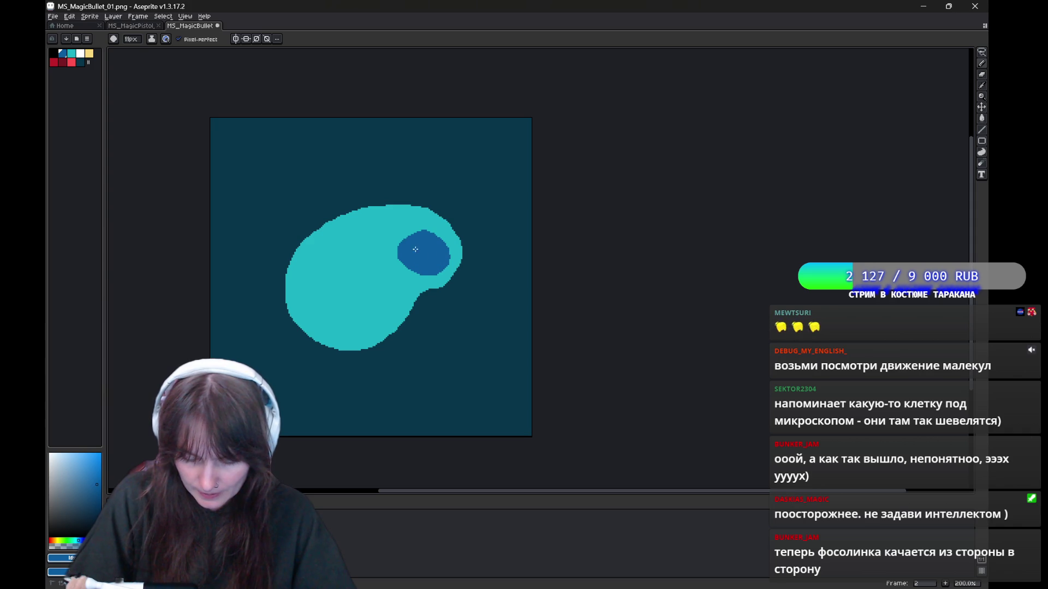
key(Right)
mouse_move(347, 221)
mouse_down()
mouse_move(393, 242)
mouse_move(388, 249)
mouse_up()
key(Right)
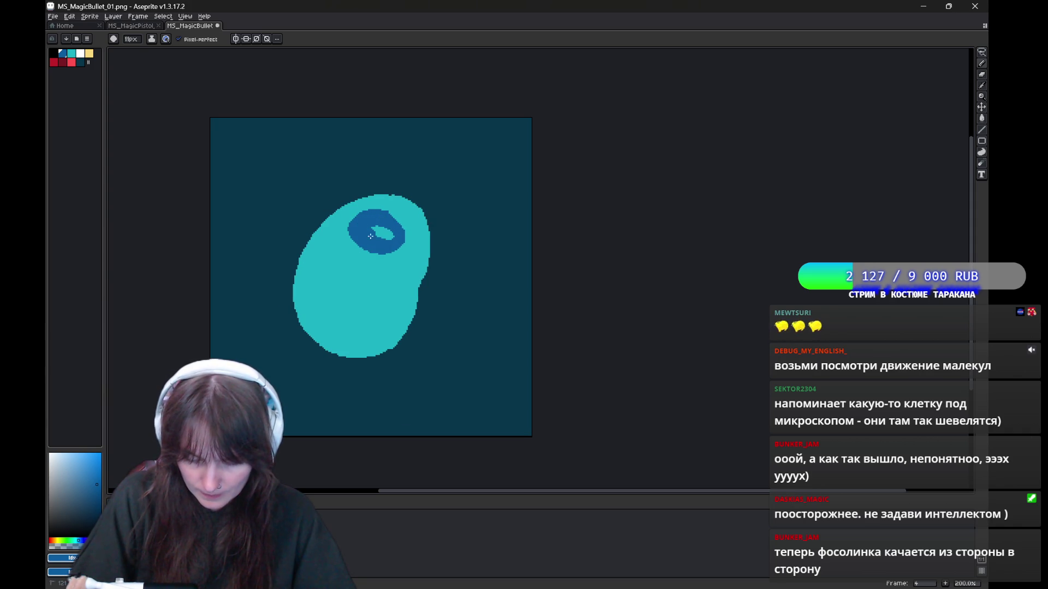
Step: Paint white highlights in the nuclei and hide the teal background layer
key(x)
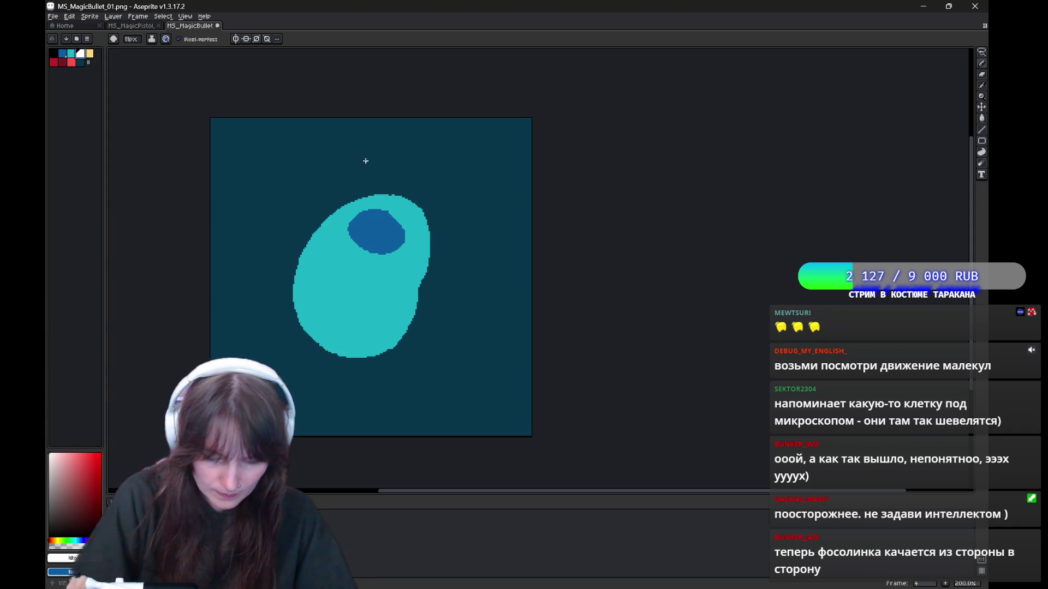
drag(371, 234, 384, 237)
key(Right)
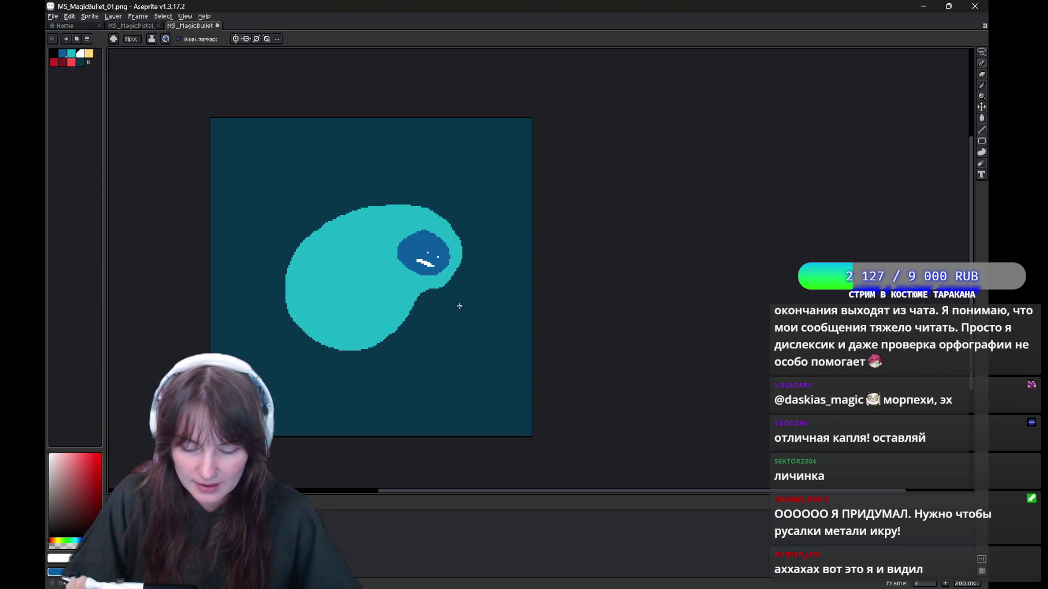
mouse_move(487, 289)
mouse_down()
mouse_move(459, 282)
mouse_move(461, 269)
mouse_up()
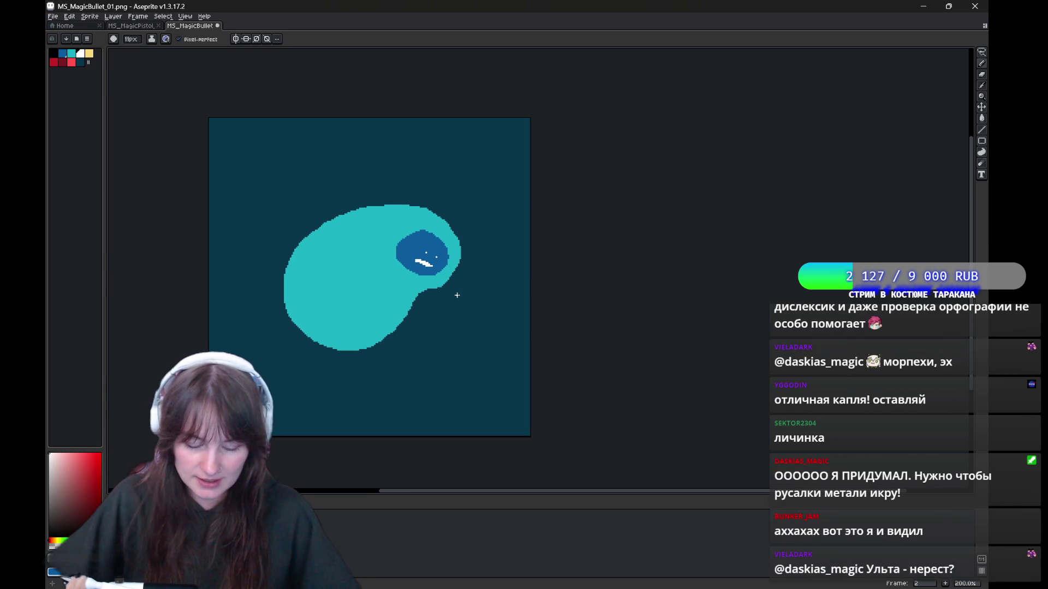
key(Delete)
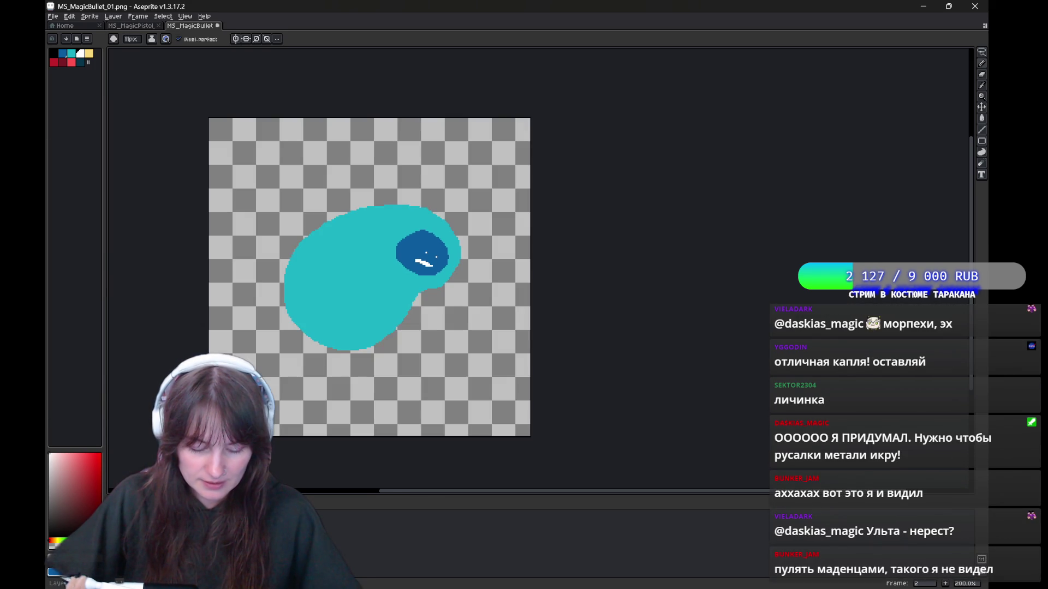
Step: Export the blob animation as a sprite sheet via File > Export Sprite Sheet
click(52, 8)
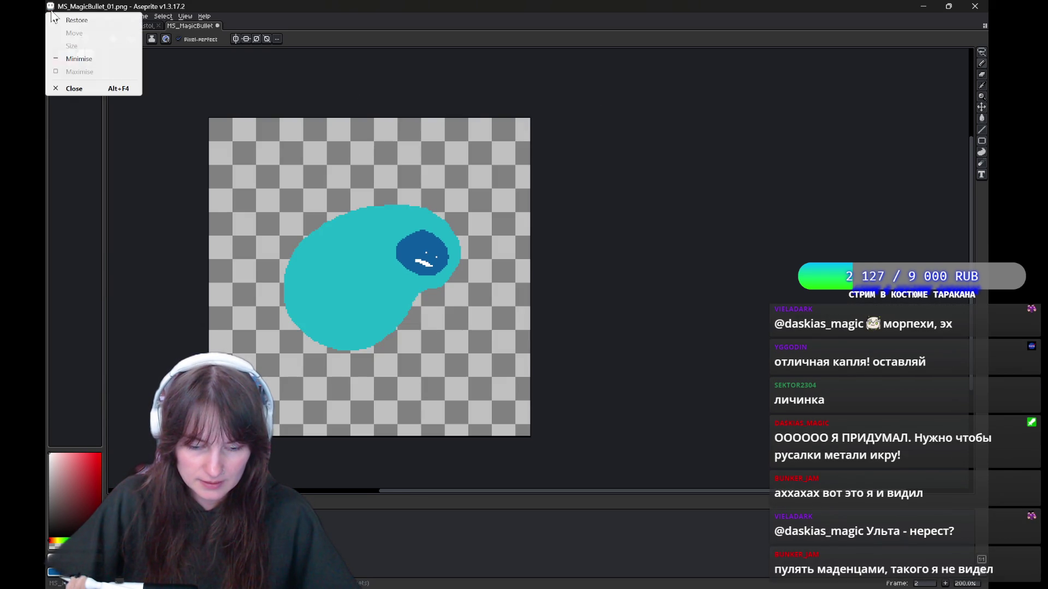
click(54, 7)
click(53, 16)
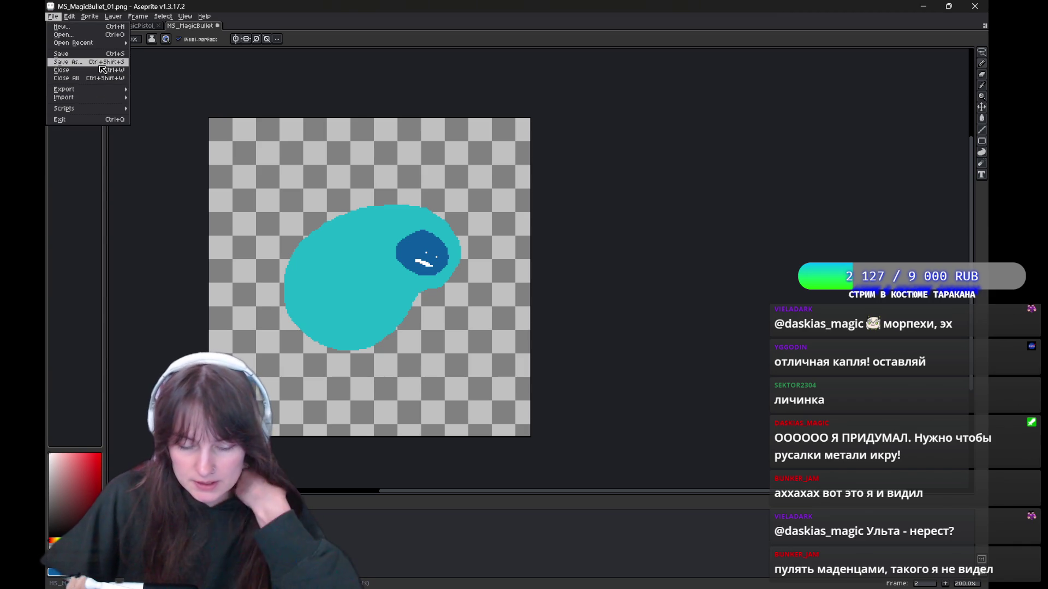
mouse_move(86, 88)
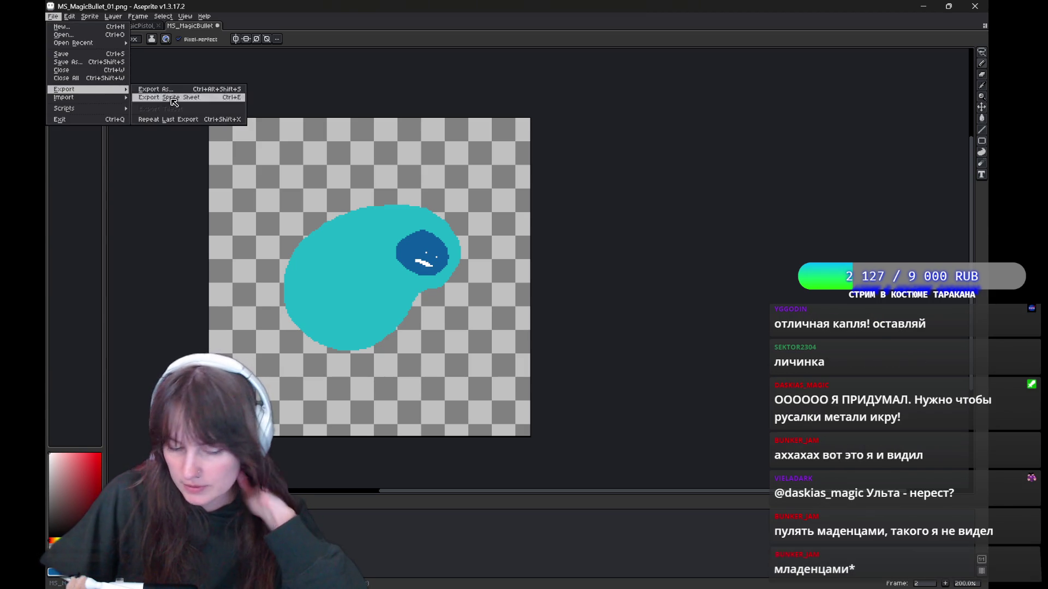
click(172, 106)
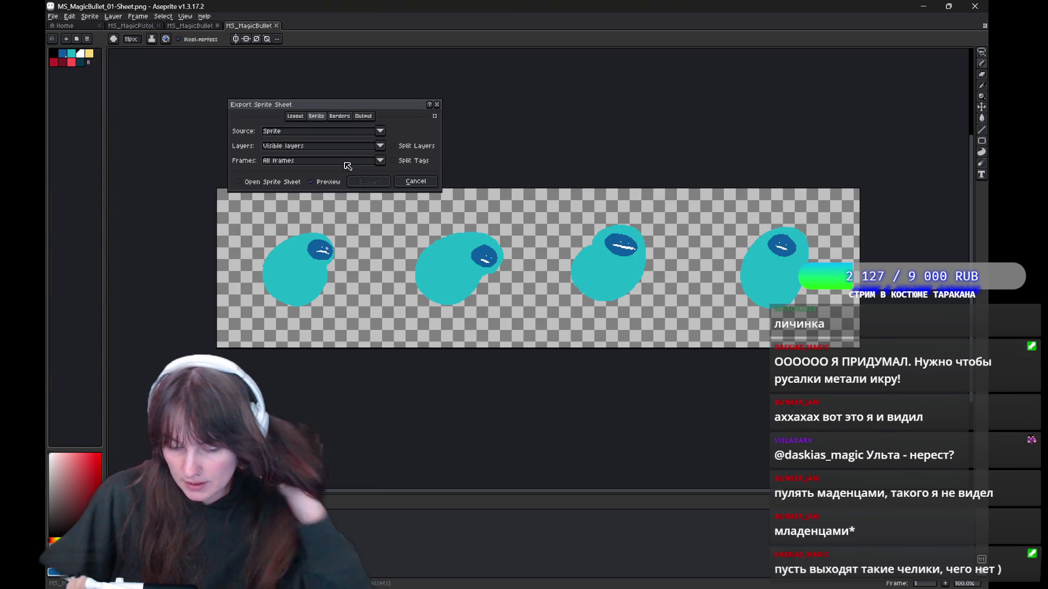
click(240, 181)
click(370, 182)
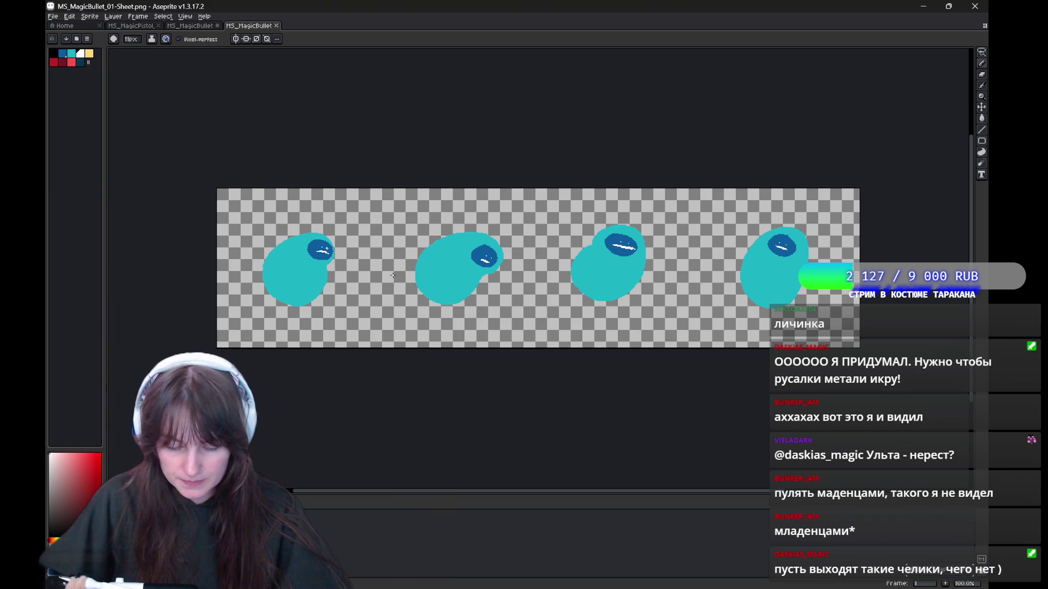
Step: Save the sheet as MS_MagicBullet_01-Sheet.png in the assets folder and return to the bullet tab
key(ctrl+shift+s)
click(864, 472)
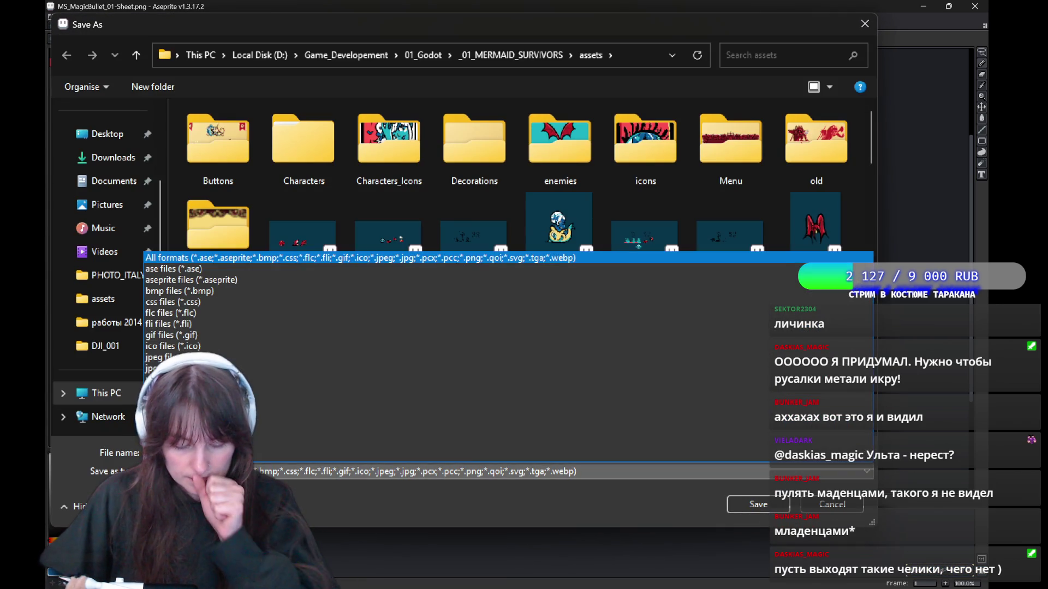
click(683, 402)
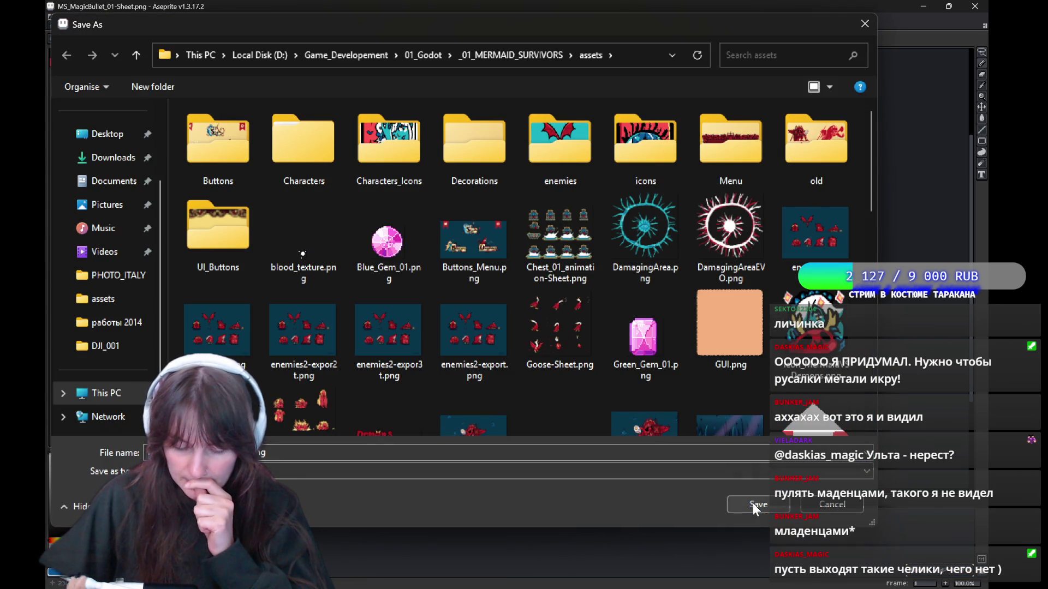
click(752, 503)
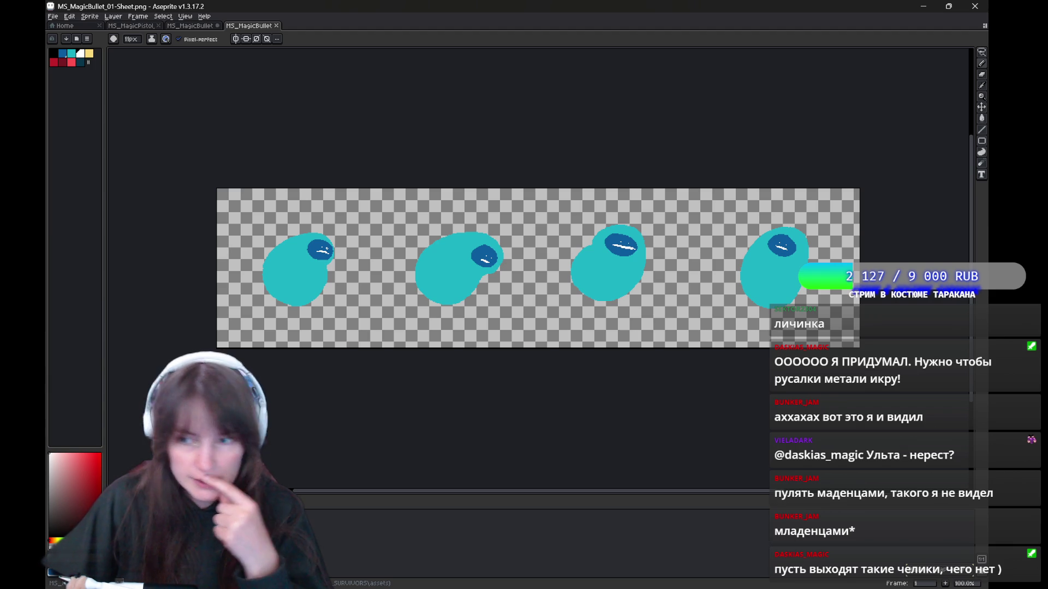
click(168, 25)
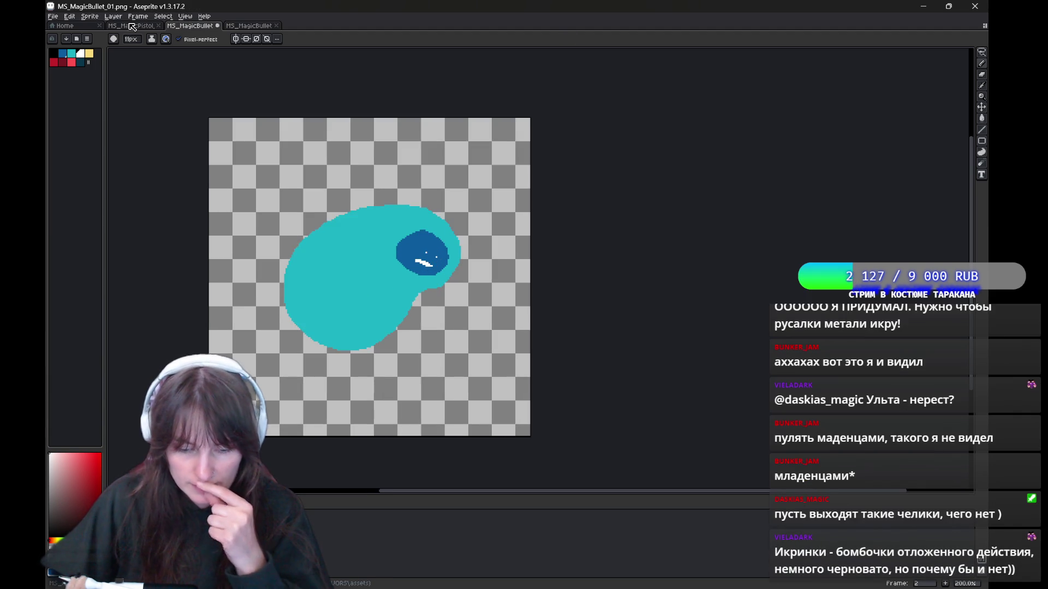
Step: Switch to the red star sprite, play it, and lengthen the star's right arm into a thin tip
key(ctrl+shift+Tab)
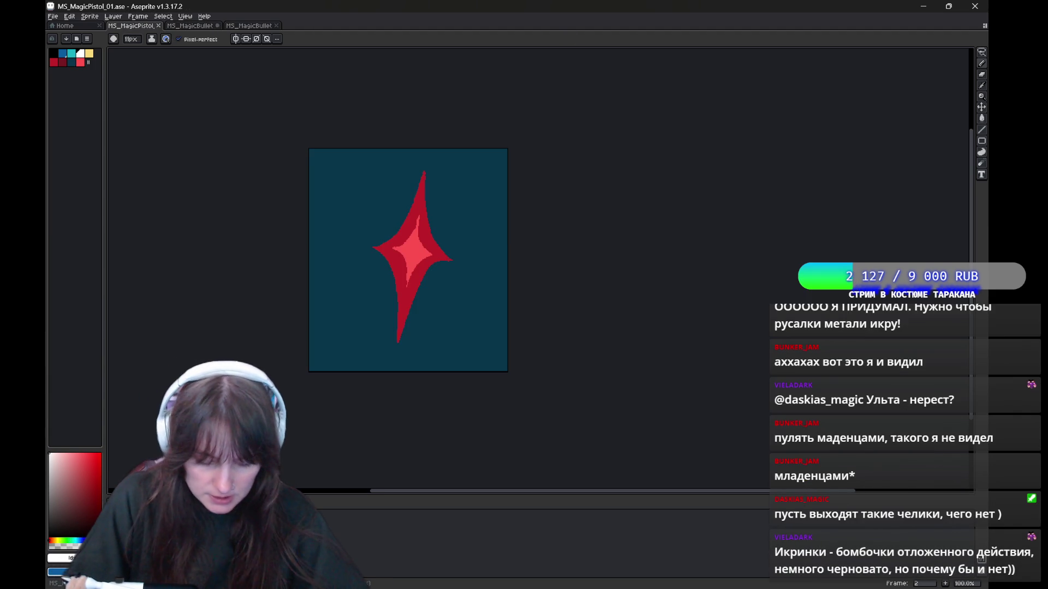
key(Return)
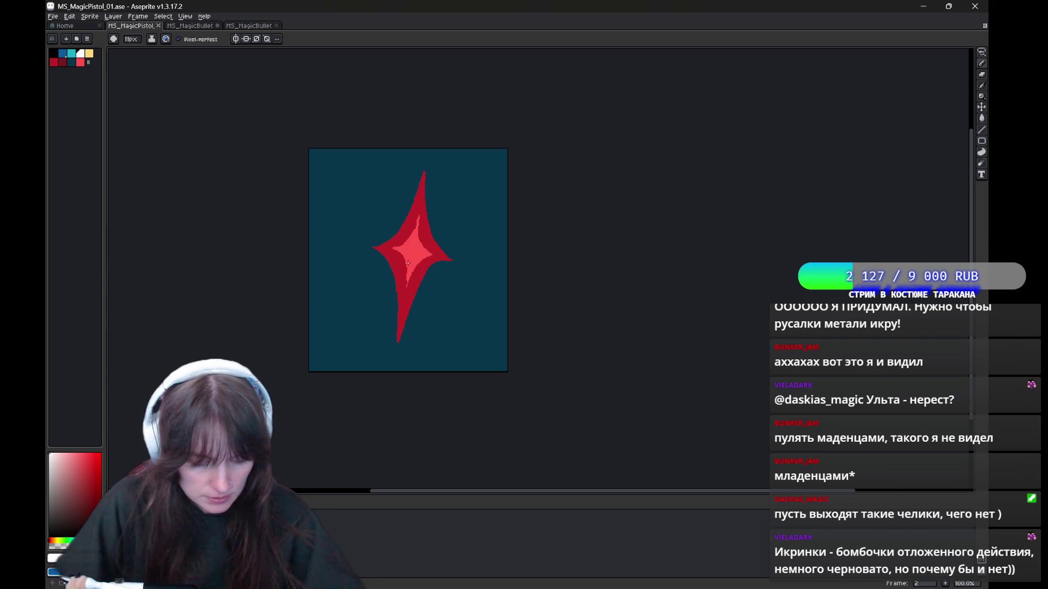
click(54, 62)
drag(387, 265, 339, 237)
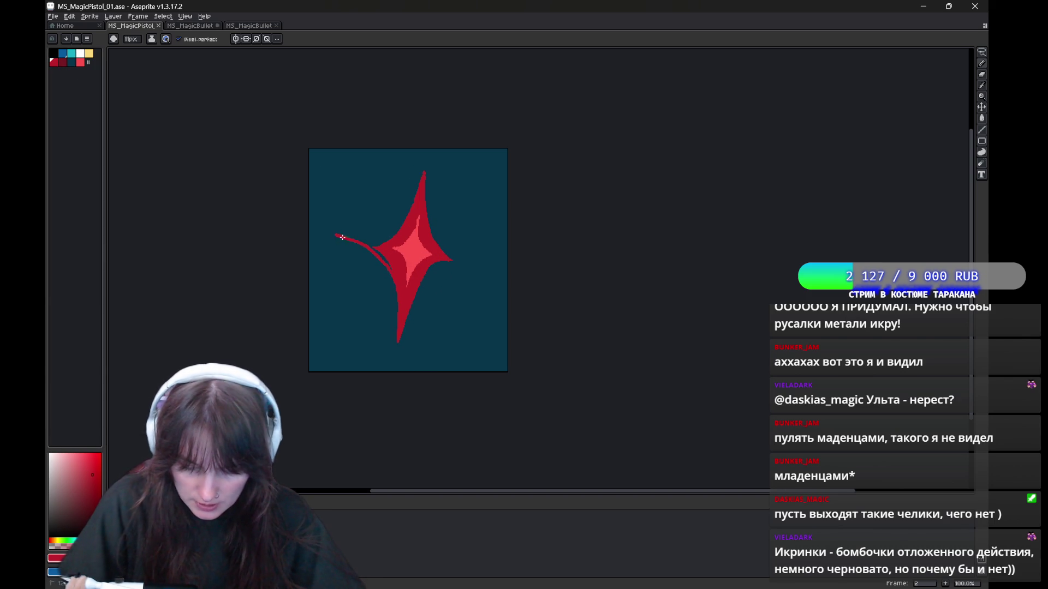
key(ctrl+z)
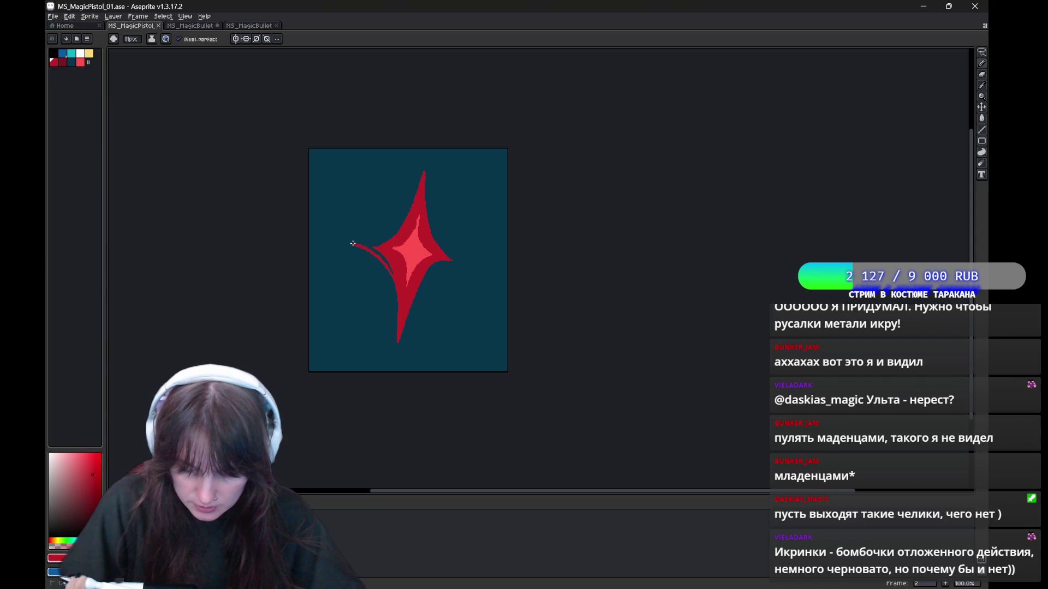
drag(436, 241, 466, 268)
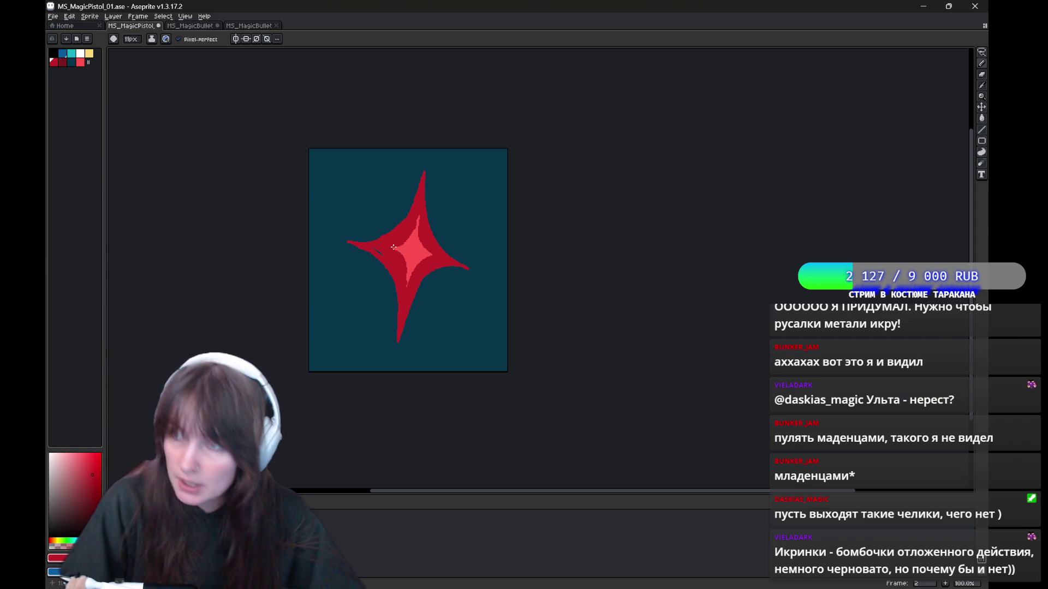
Step: Sample the light pink highlight, preview the sparkle and step to frame 3
alt+click(392, 249)
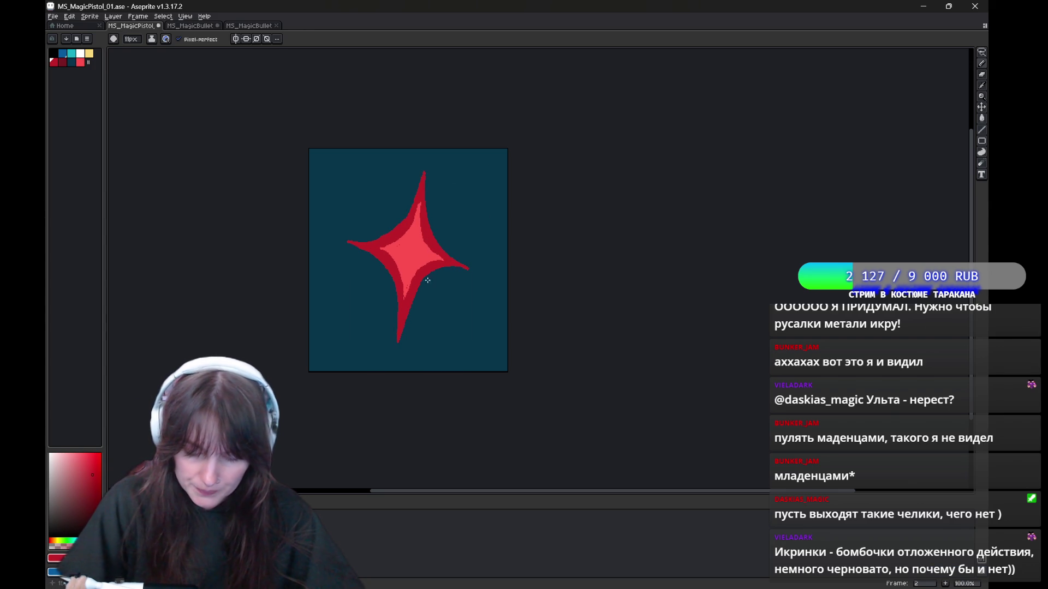
key(Return)
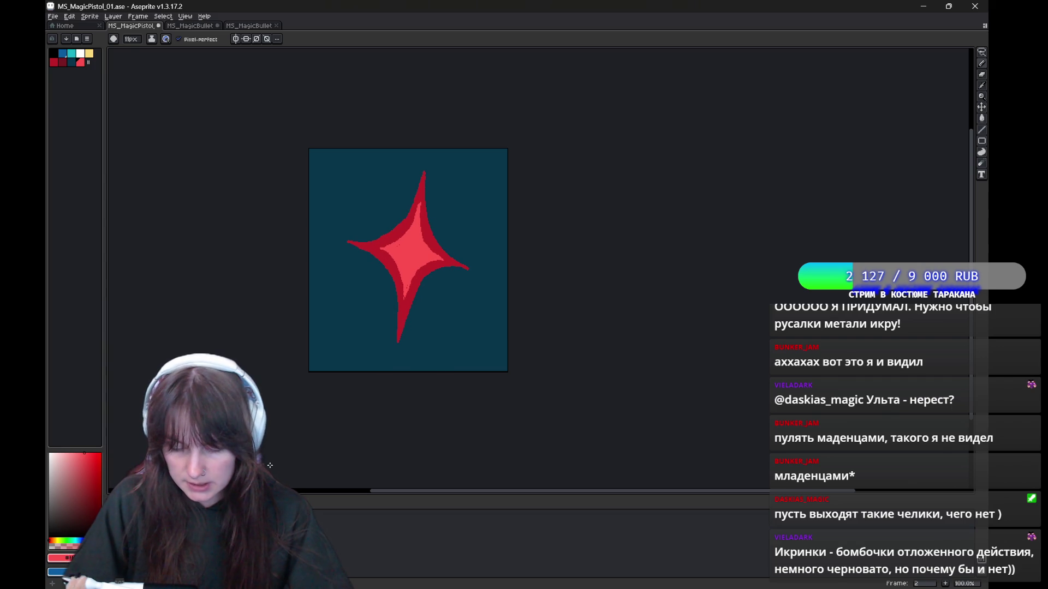
key(Right)
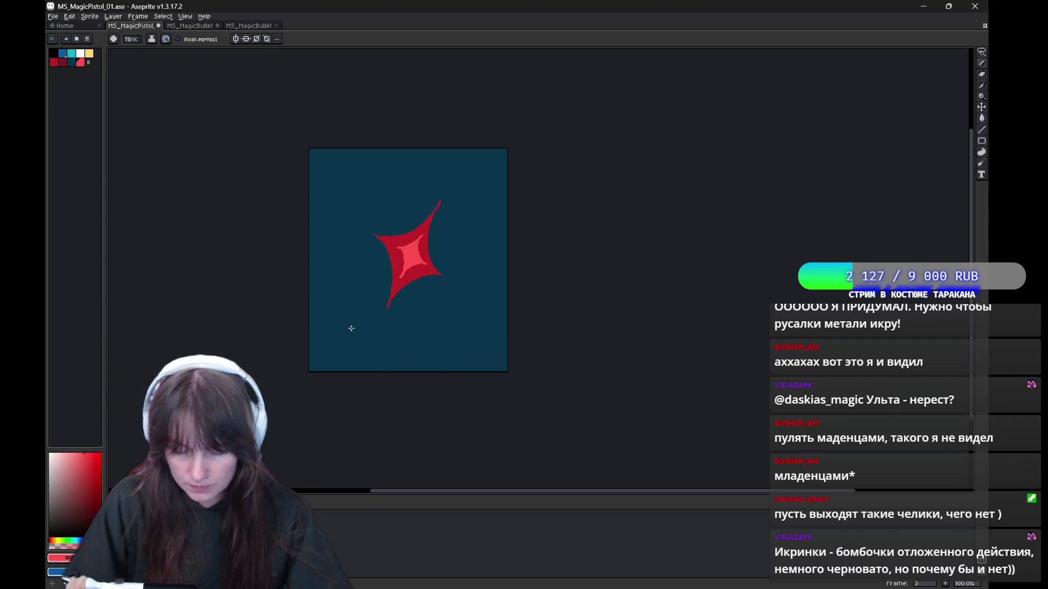
Step: Fill out the star's left arm in red, replay, and try a white crescent stroke
drag(375, 234, 404, 245)
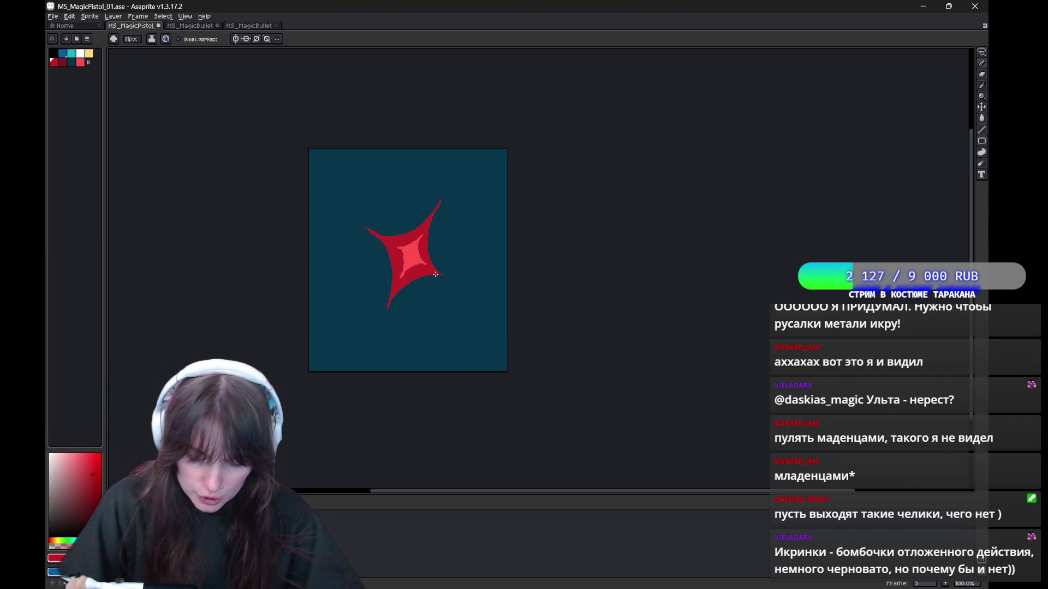
key(Return)
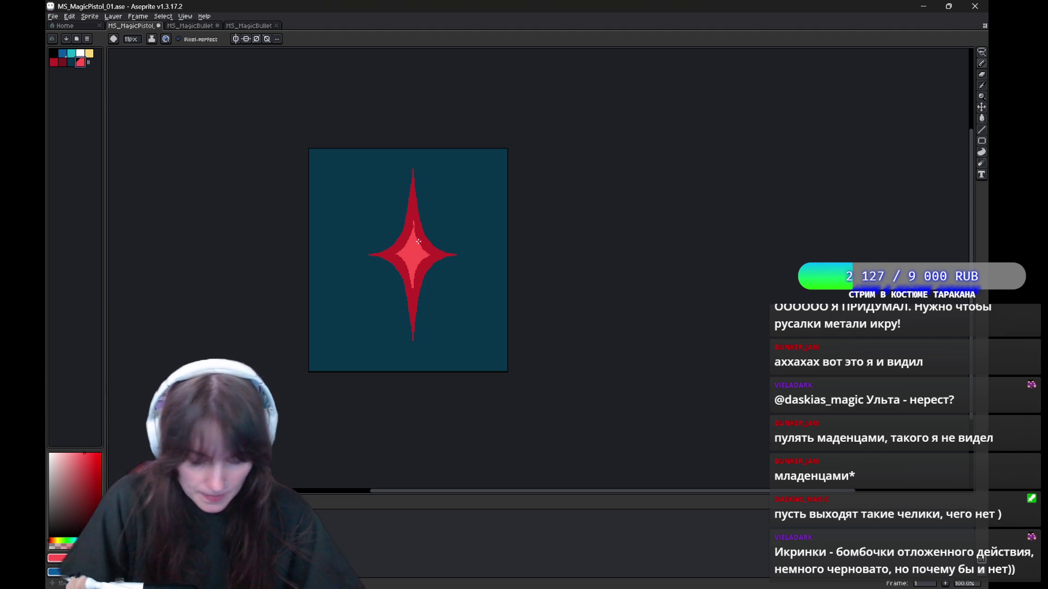
key(x)
drag(386, 232, 391, 289)
key(ctrl+z)
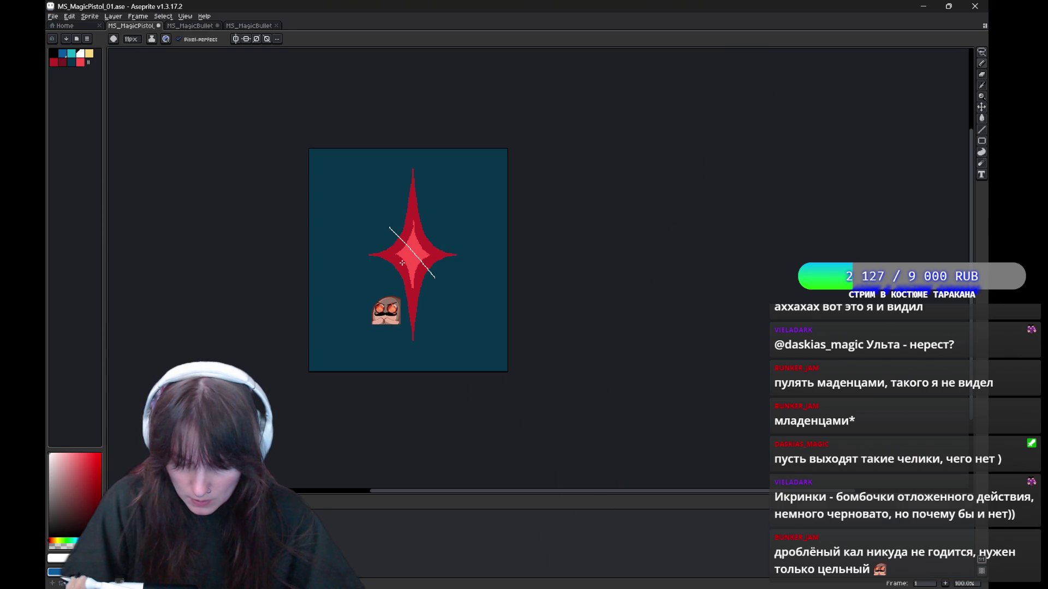
Step: Add a white centre glint and a white curved arc around the star, replaying to review
drag(412, 260, 429, 242)
key(ctrl+z)
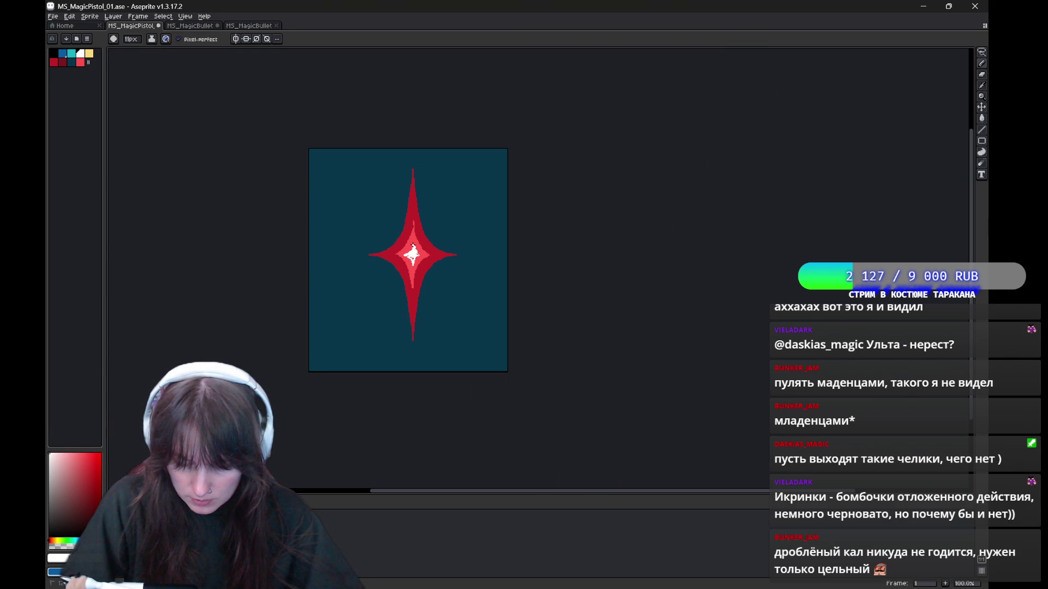
key(Return)
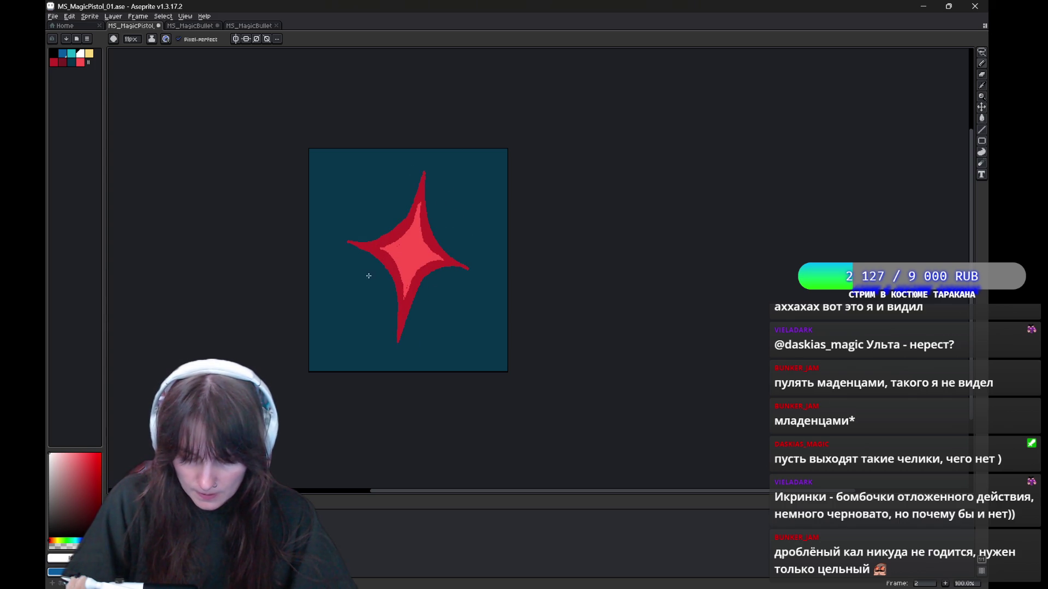
mouse_move(376, 192)
mouse_down()
mouse_move(452, 240)
mouse_move(465, 234)
mouse_up()
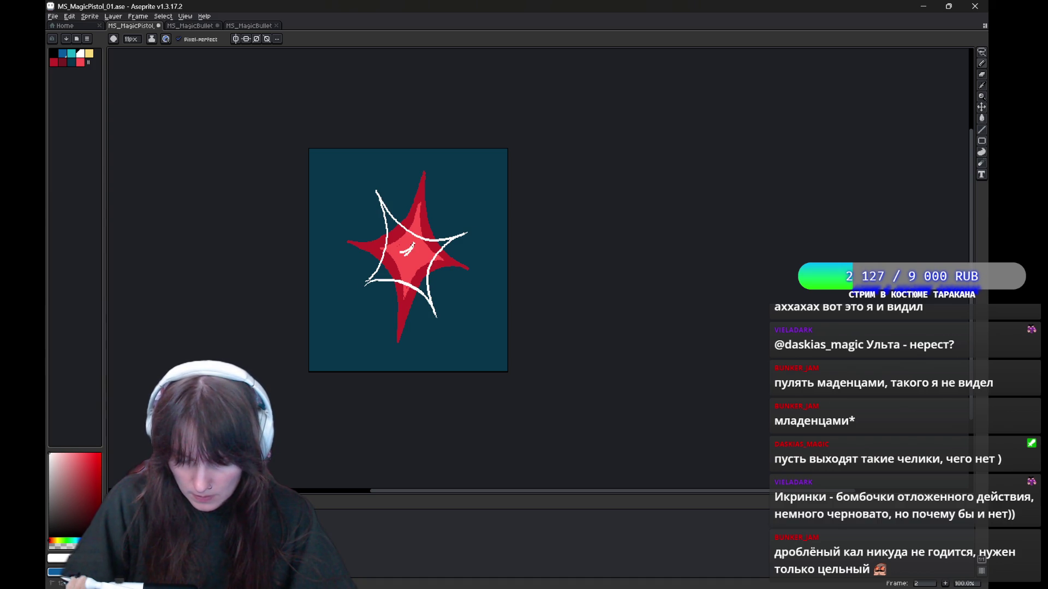
key(Return)
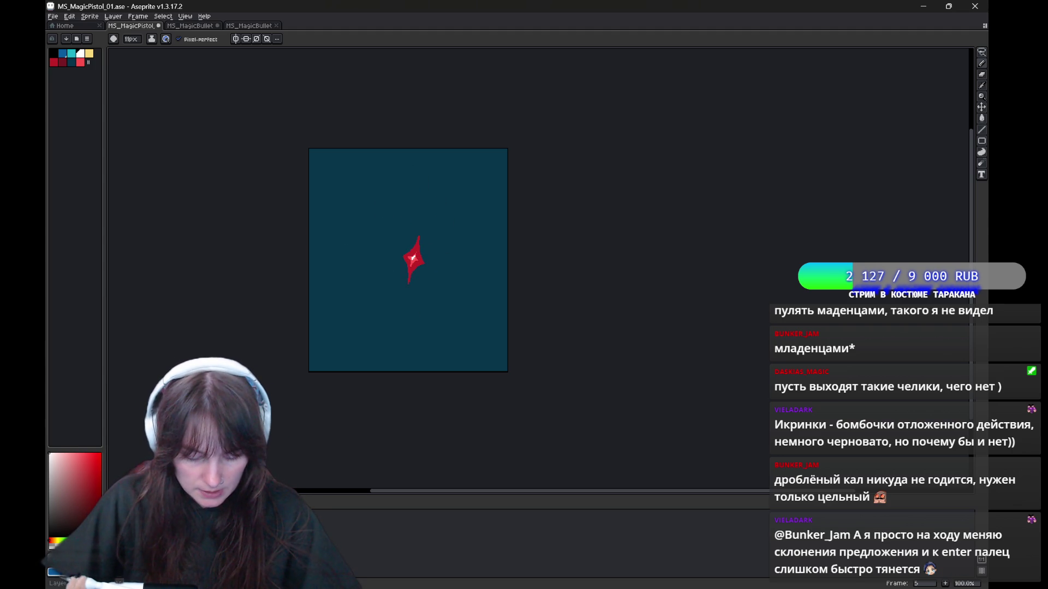
Step: Hide the teal background and export the star animation as a sprite sheet
key(Delete)
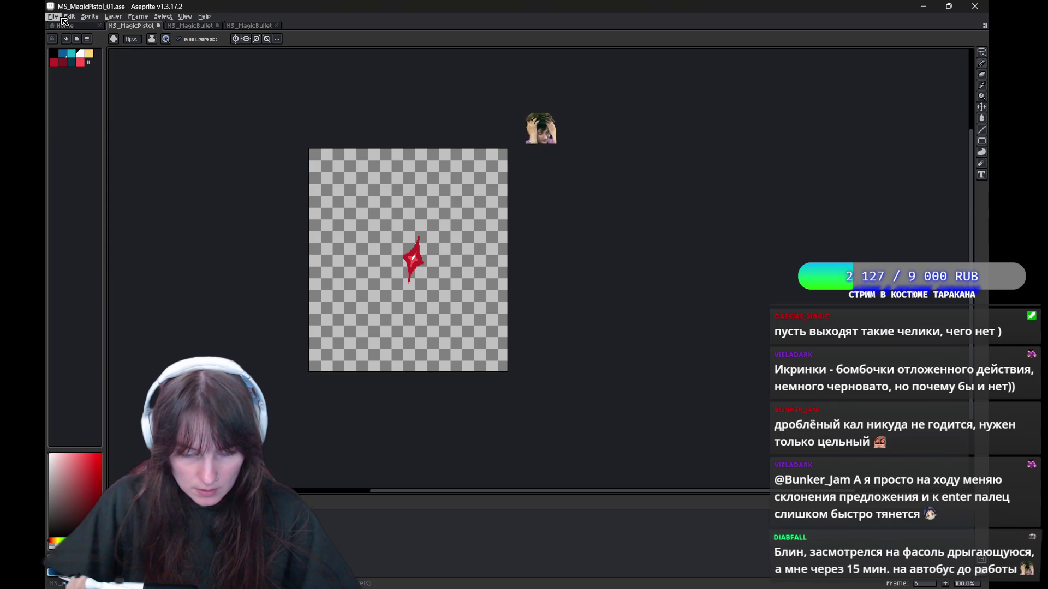
click(52, 17)
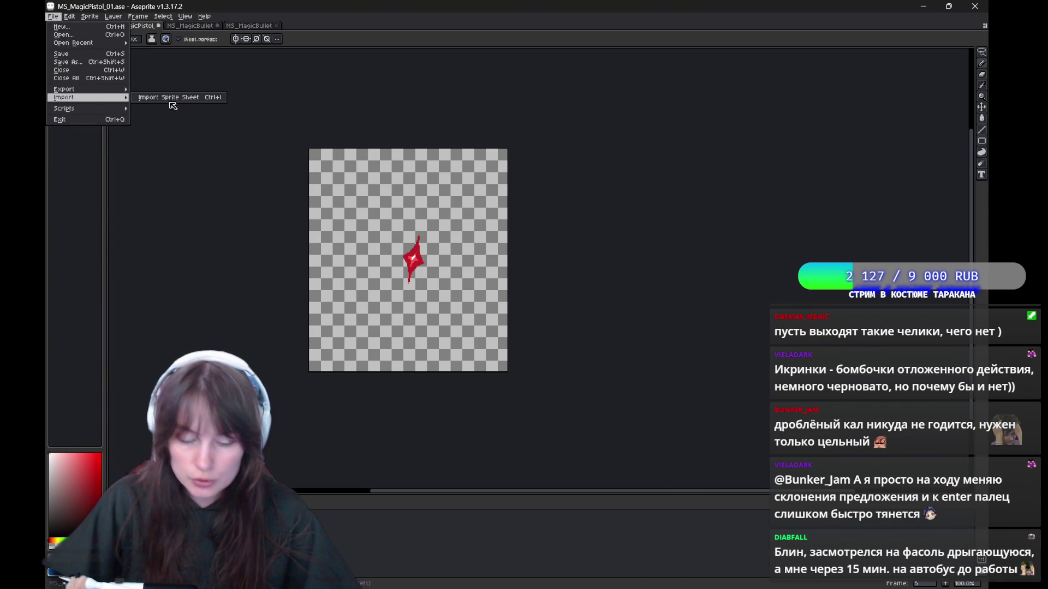
mouse_move(66, 88)
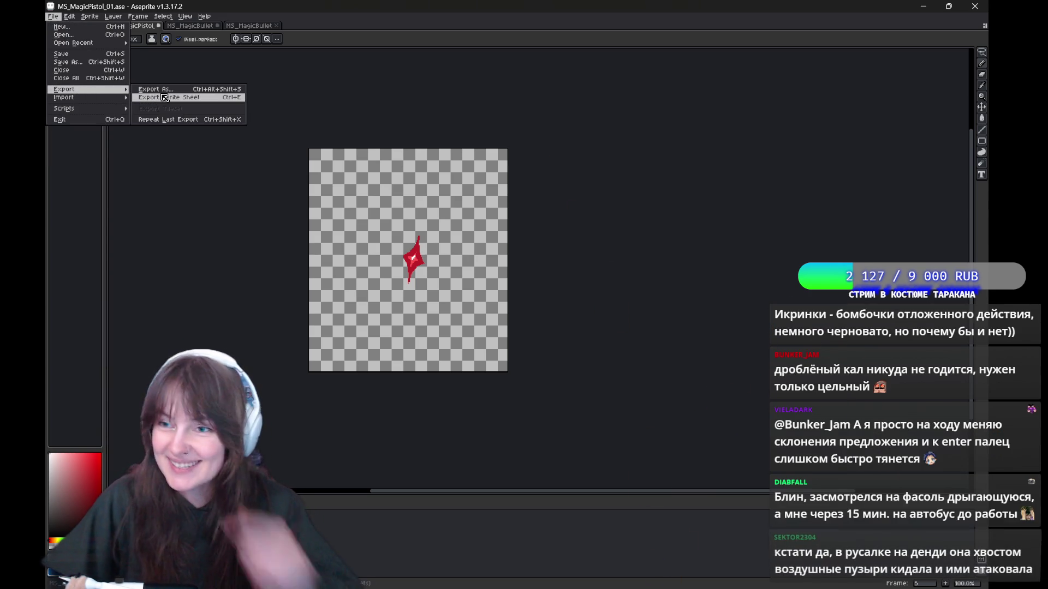
click(184, 97)
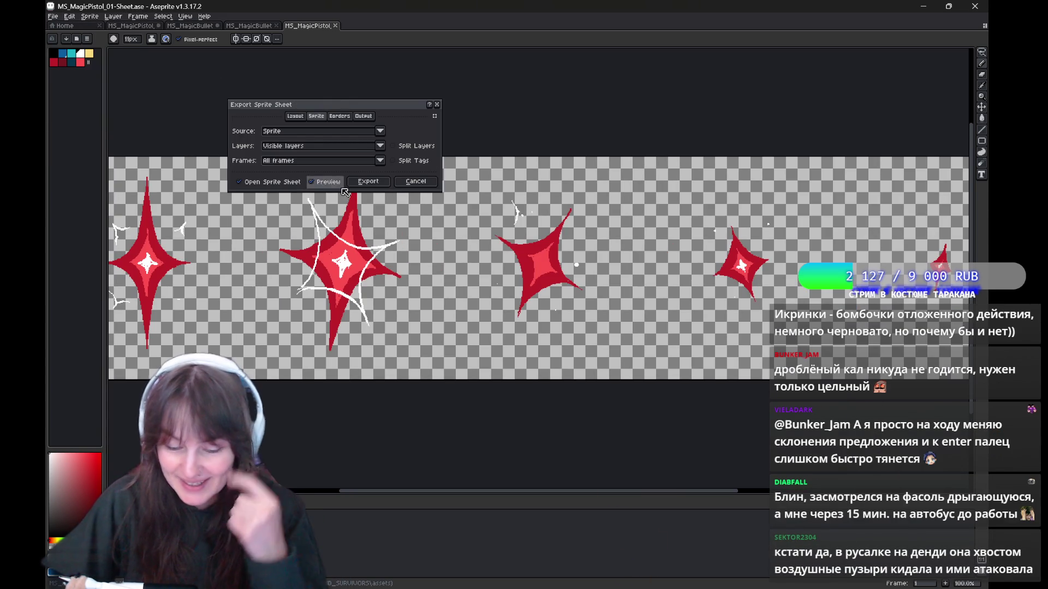
click(366, 182)
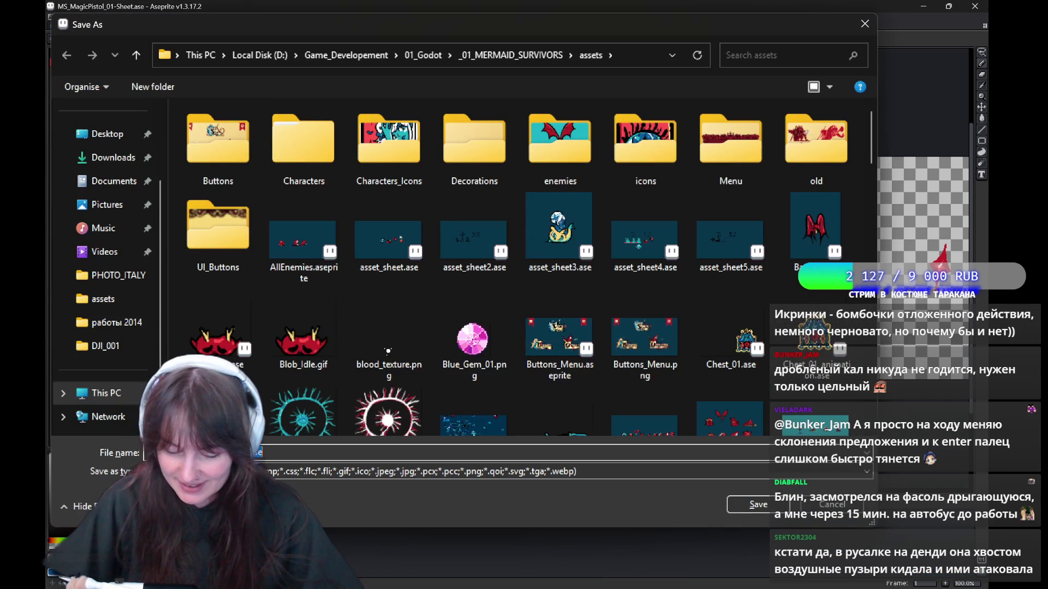
Step: Save the sheet as MS_MagicPistol_01-Sheet.png in the assets folder and close it
click(409, 471)
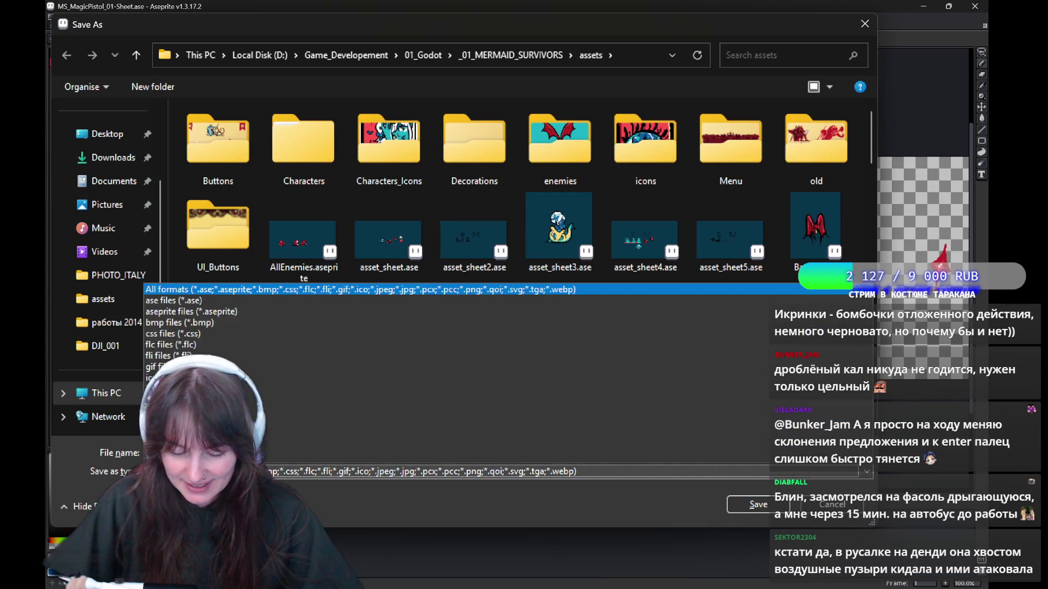
click(409, 401)
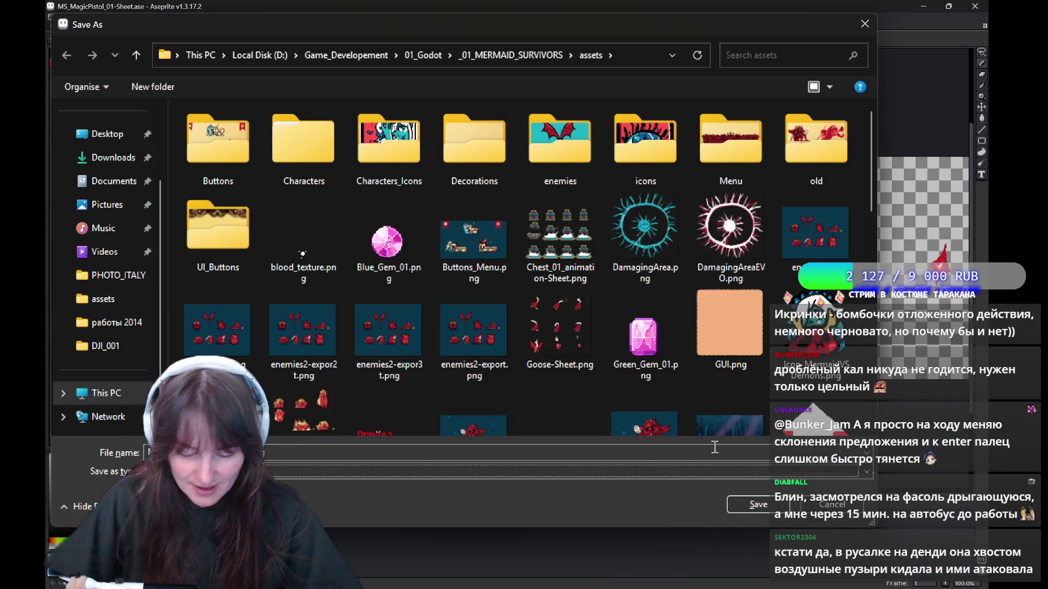
click(758, 504)
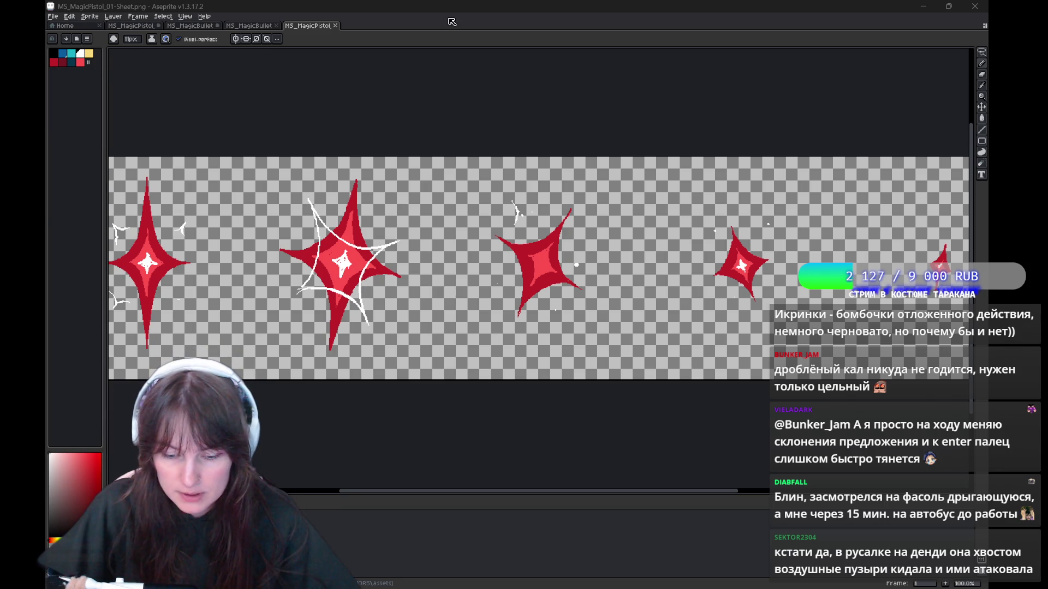
click(342, 26)
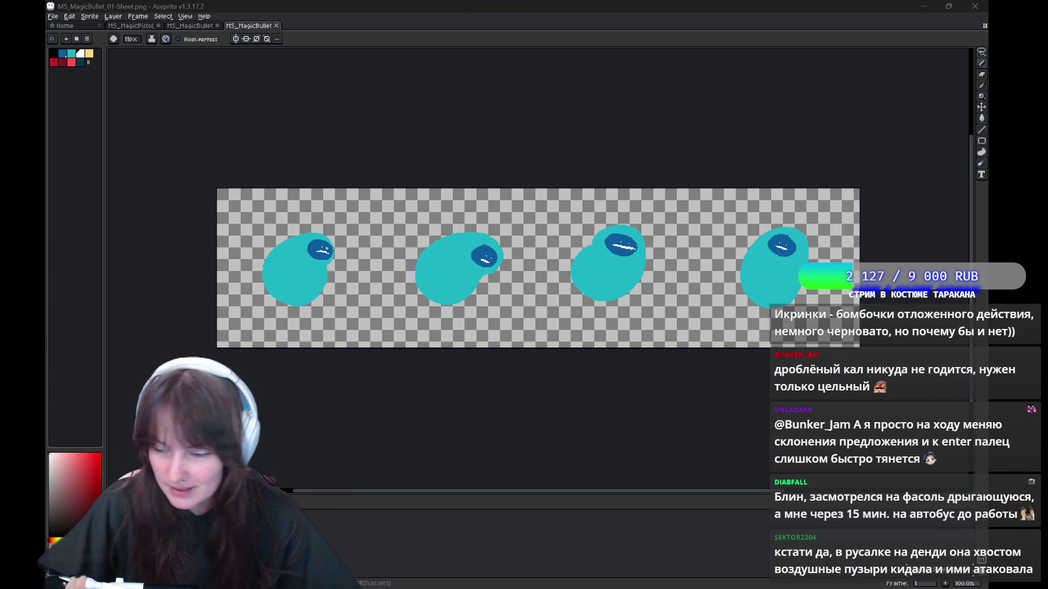
Step: Return to the star file and save it as MS_MagicLight_01.ase
click(137, 25)
click(187, 26)
click(138, 25)
click(53, 16)
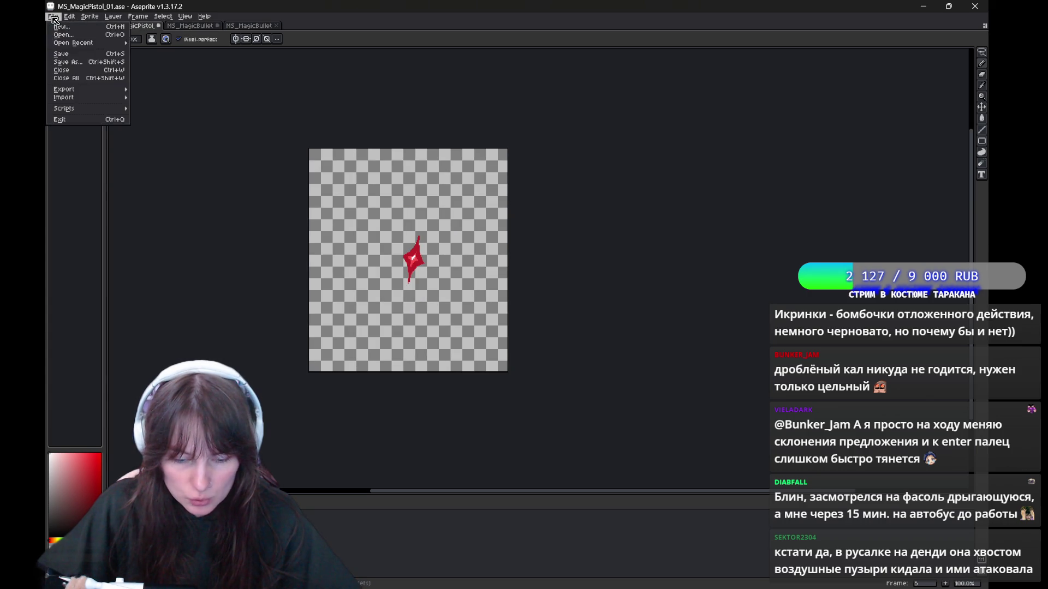
click(65, 62)
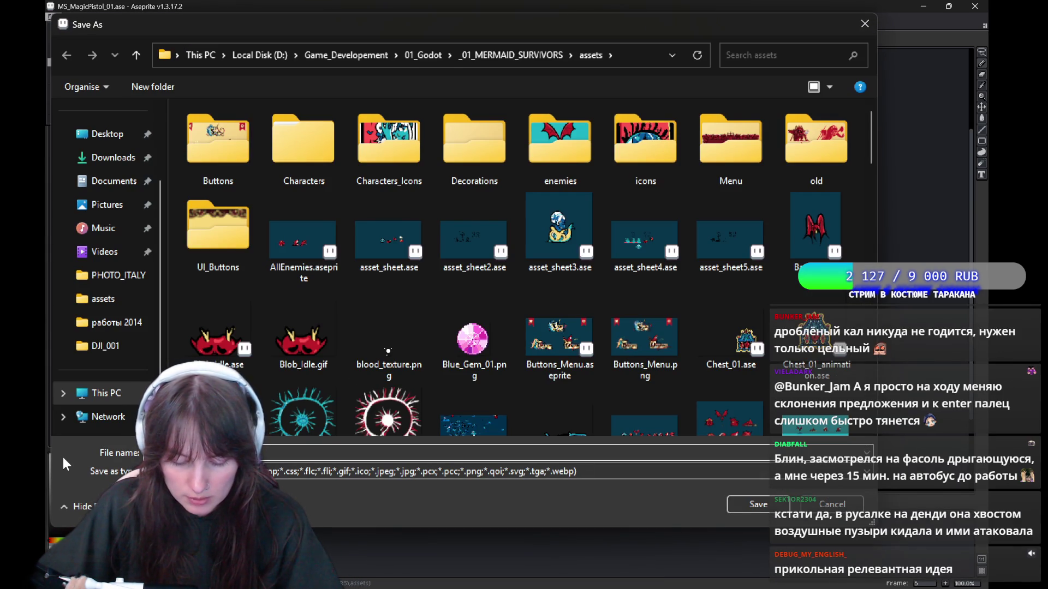
key(Return)
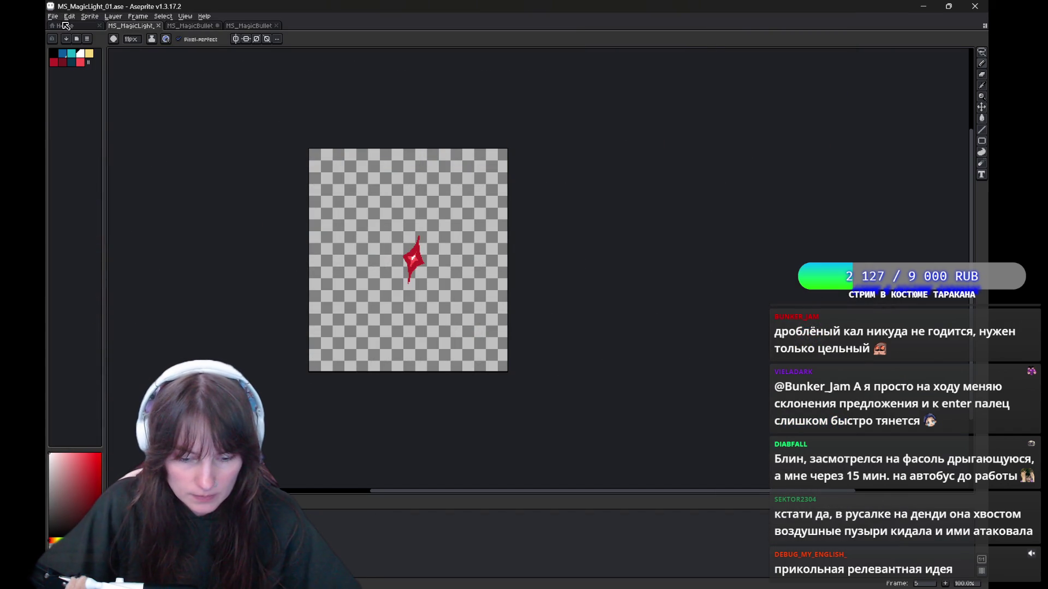
Step: Export its sprite sheet as PNG, replacing MS_MagicLight_01-Sheet.png in the assets folder
click(53, 16)
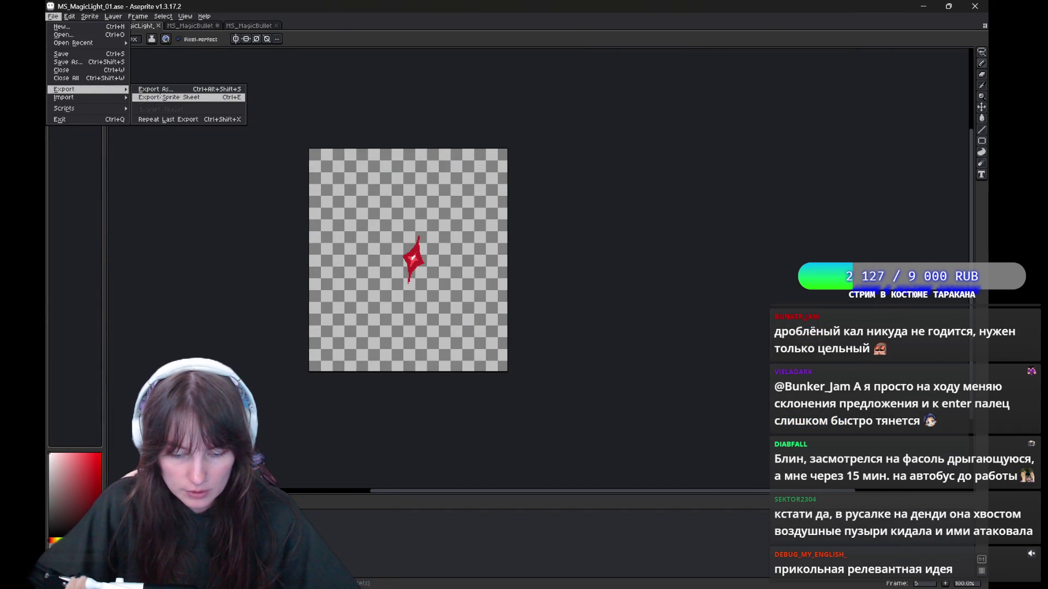
click(168, 97)
click(370, 181)
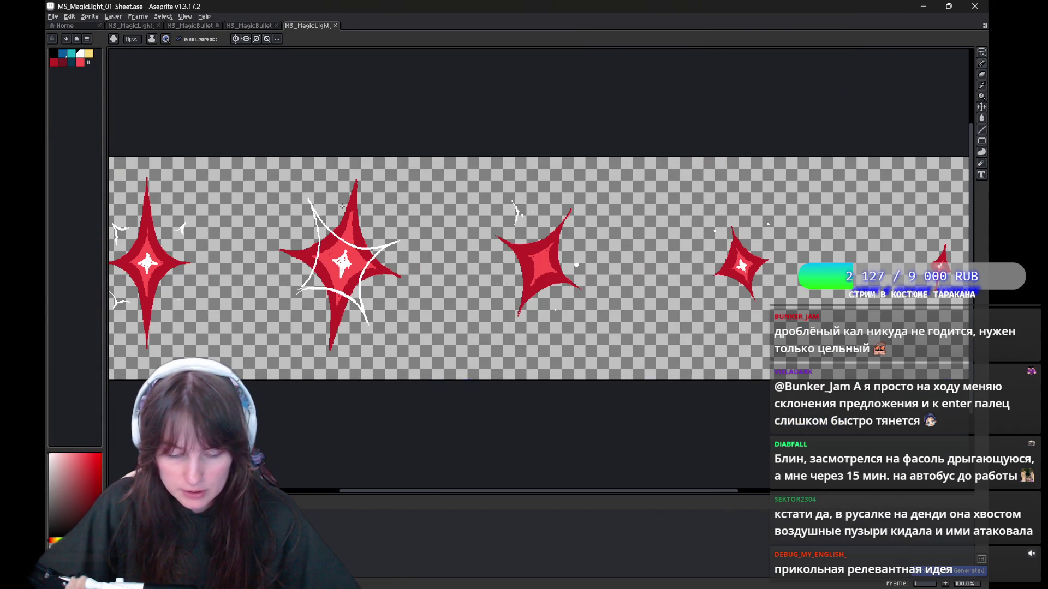
key(ctrl+s)
click(296, 472)
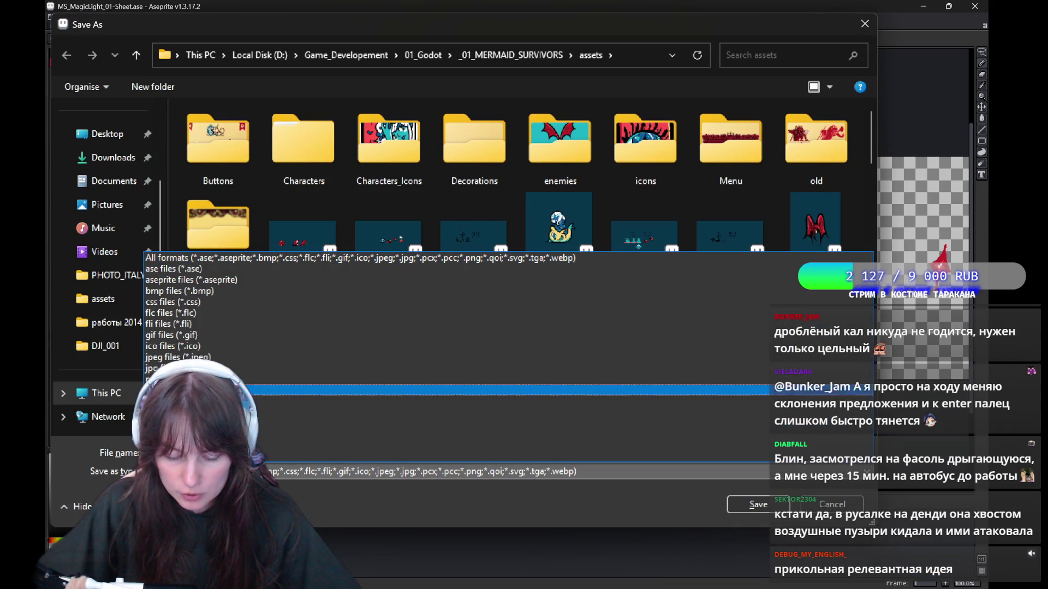
click(262, 391)
click(758, 504)
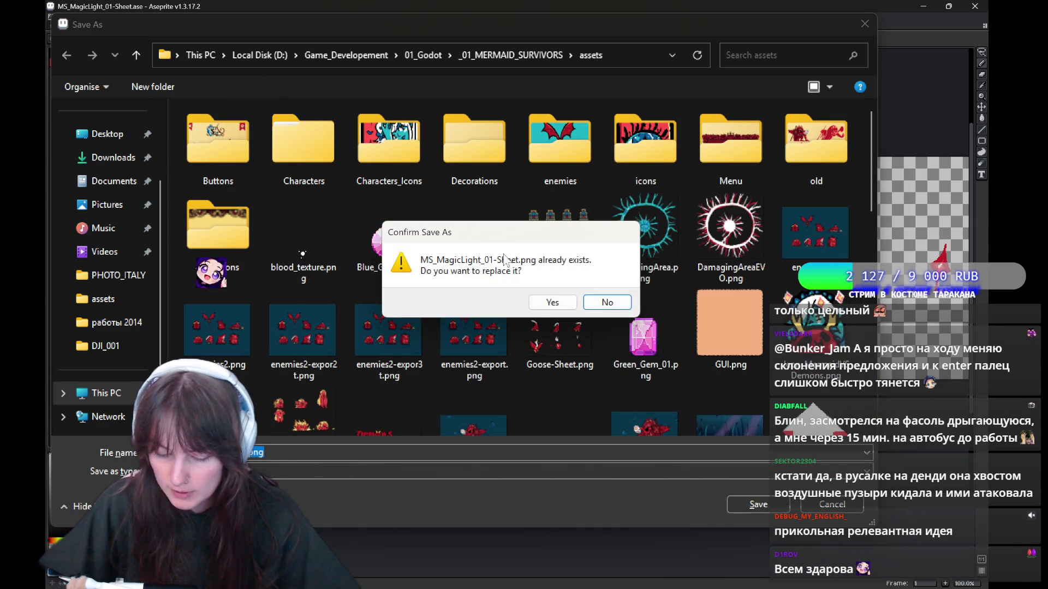
click(552, 302)
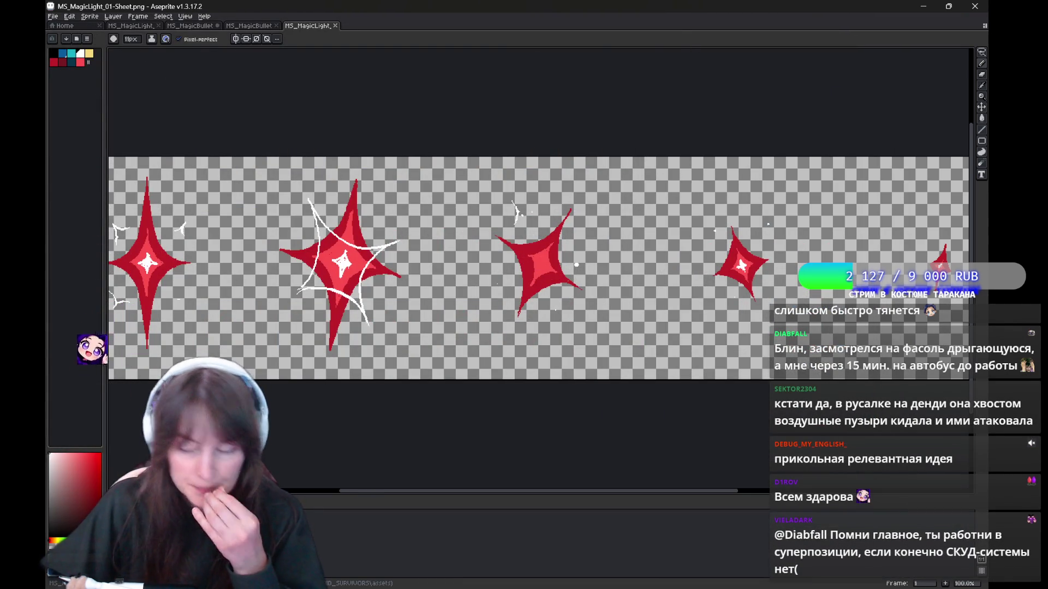
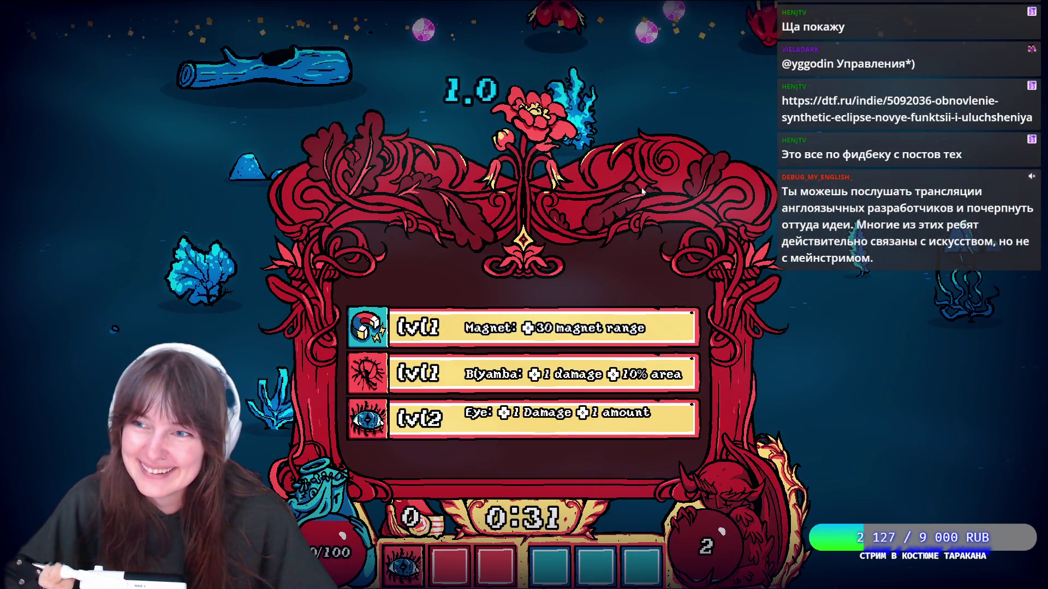
Step: Take the Eye level-2 upgrade and keep dodging enemies with WASD movement
click(442, 417)
key(a)
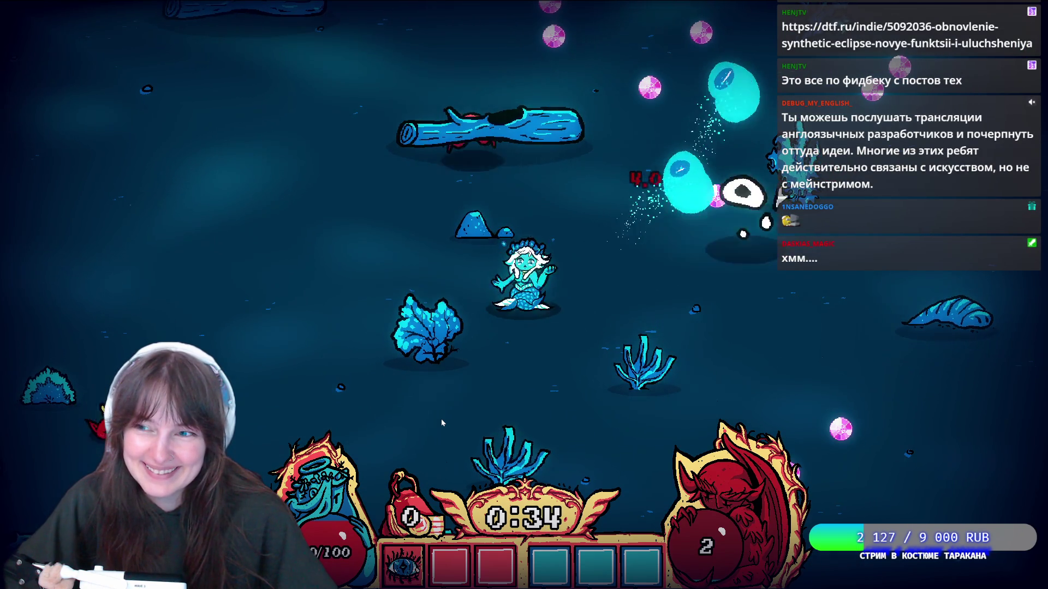
key(d)
key(s)
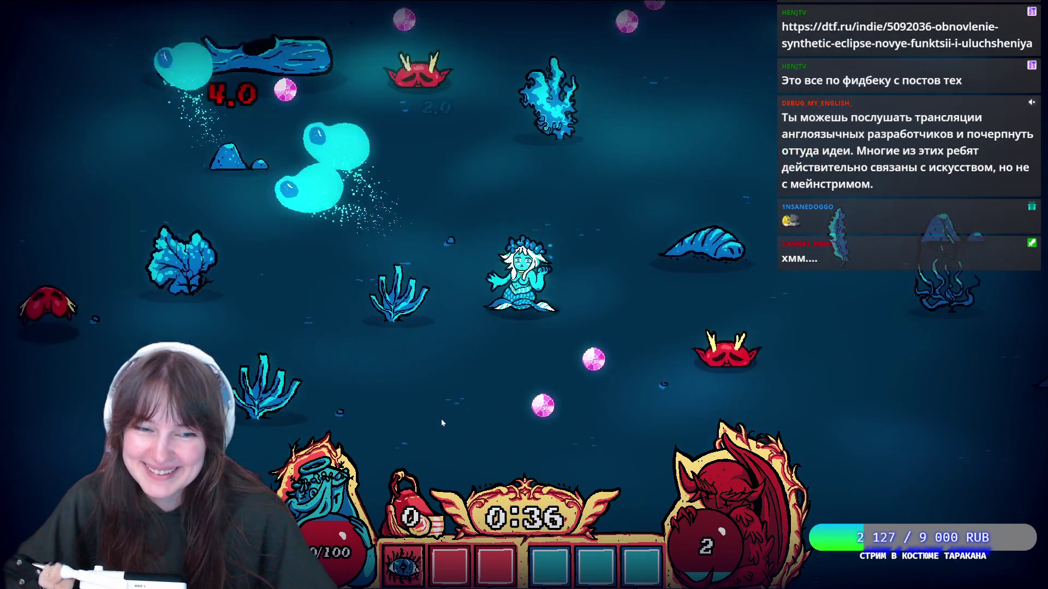
key(w)
key(d)
key(d)
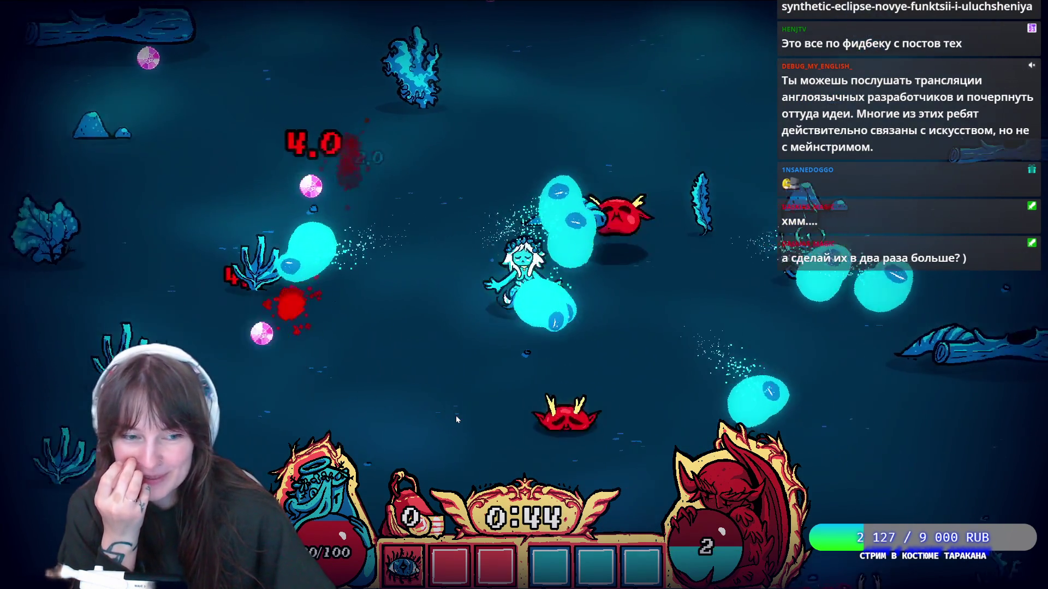
key(w)
key(d)
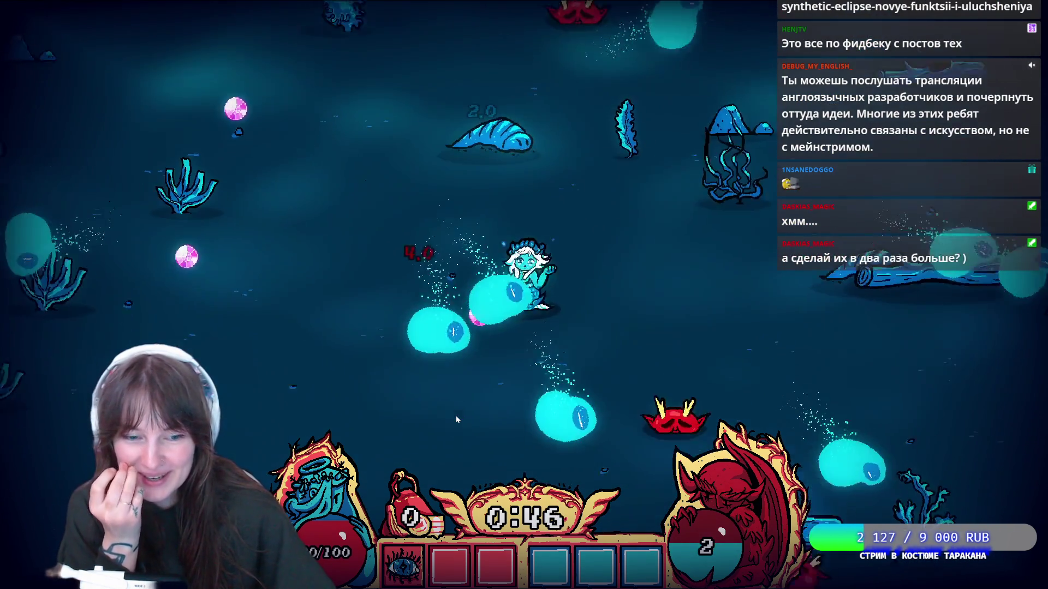
key(a)
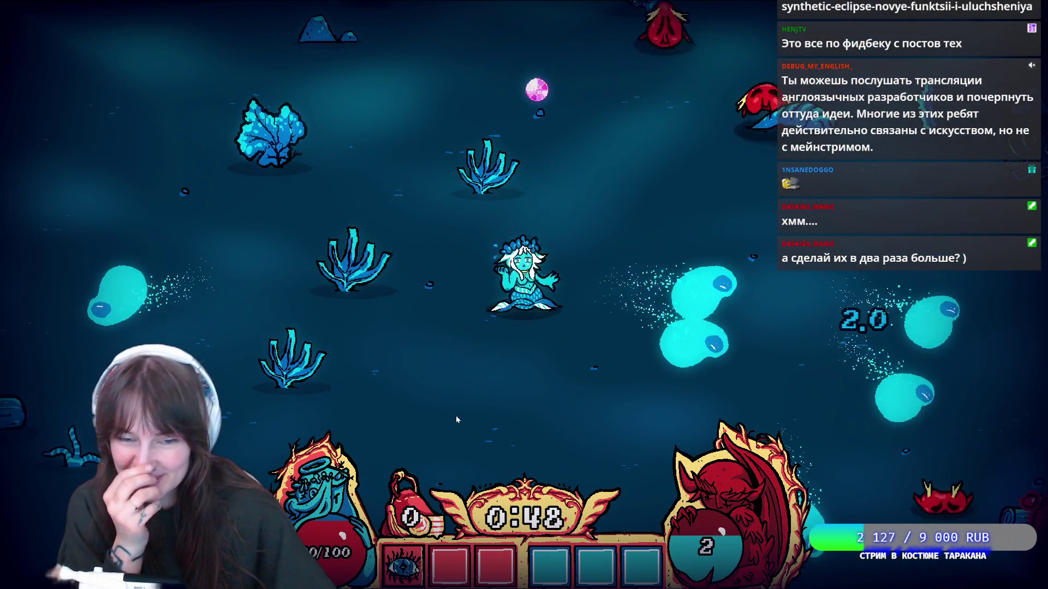
key(w)
key(w)
key(a)
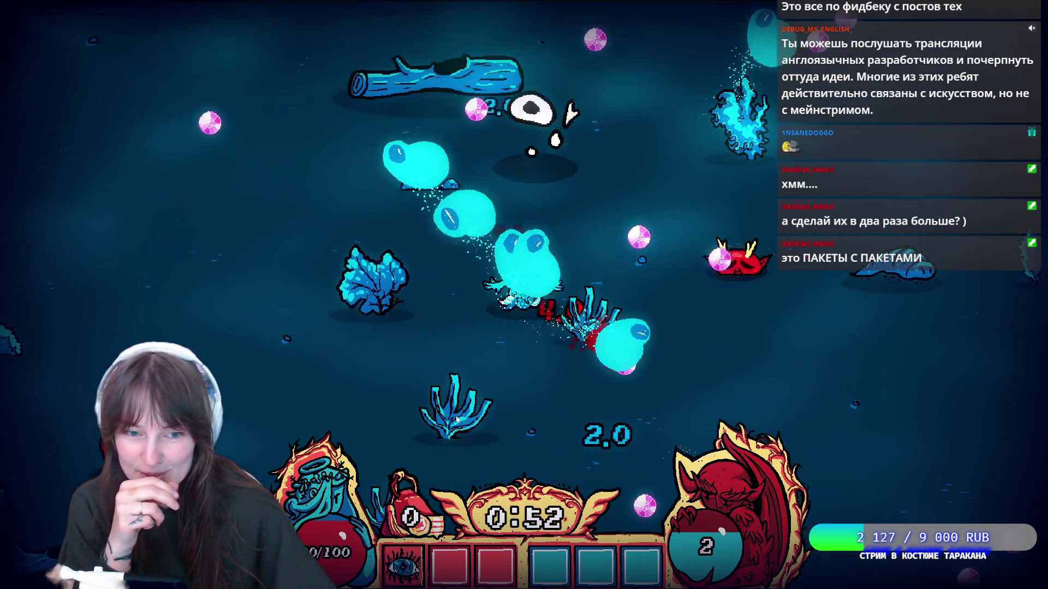
key(w)
key(d)
key(w)
key(d)
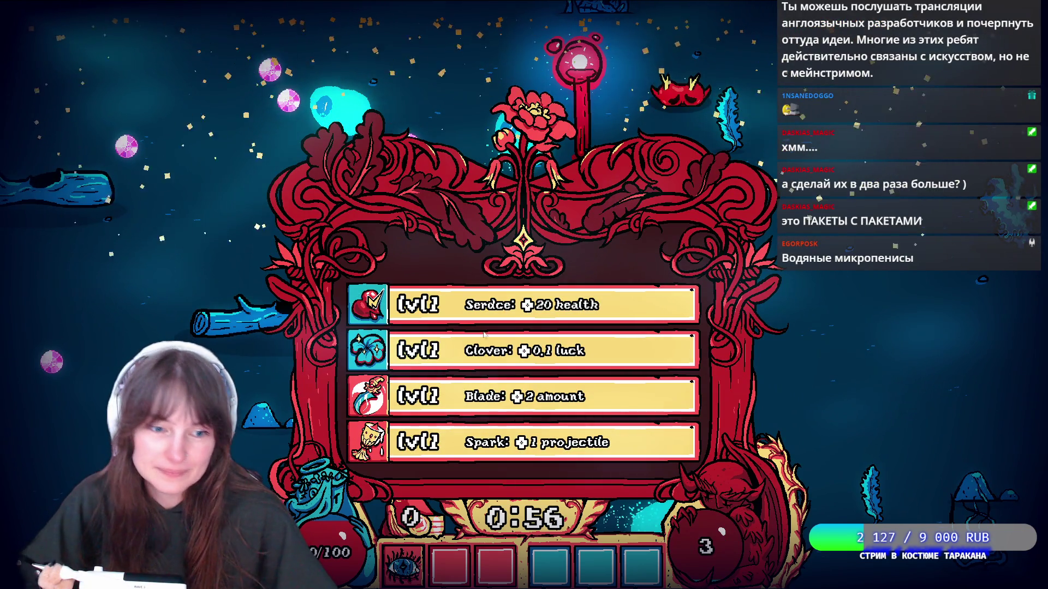
Step: Take the Spark extra-projectile and Blade extra-amount upgrades while still moving
click(424, 445)
key(w)
key(a)
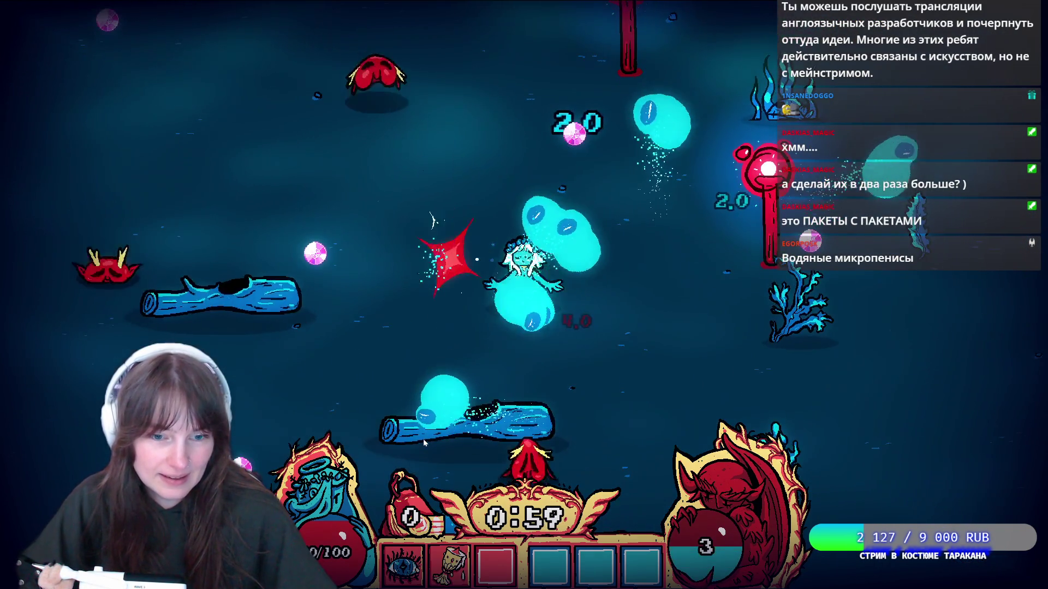
key(d)
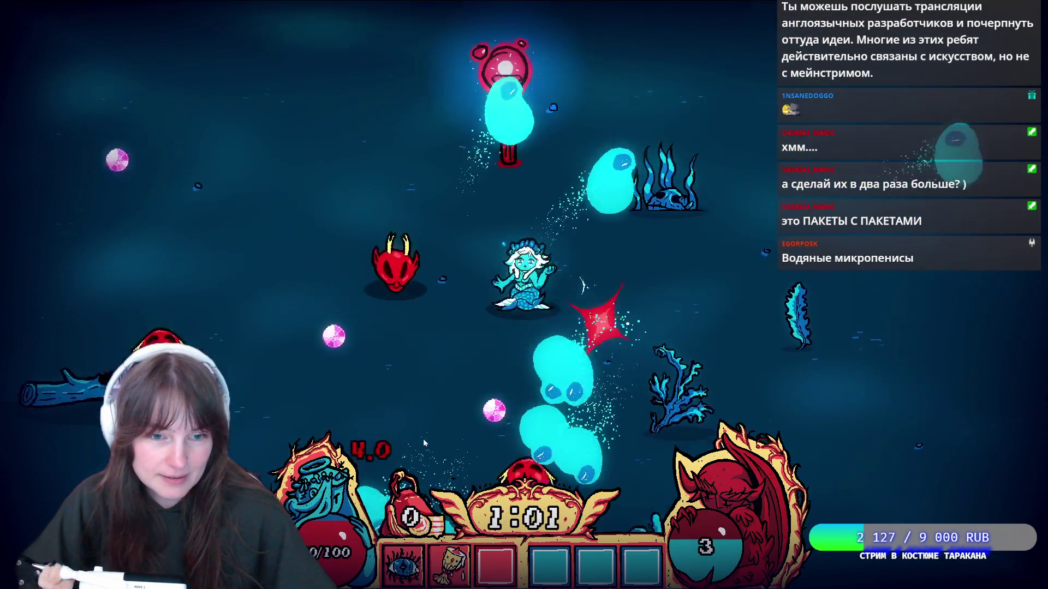
click(418, 438)
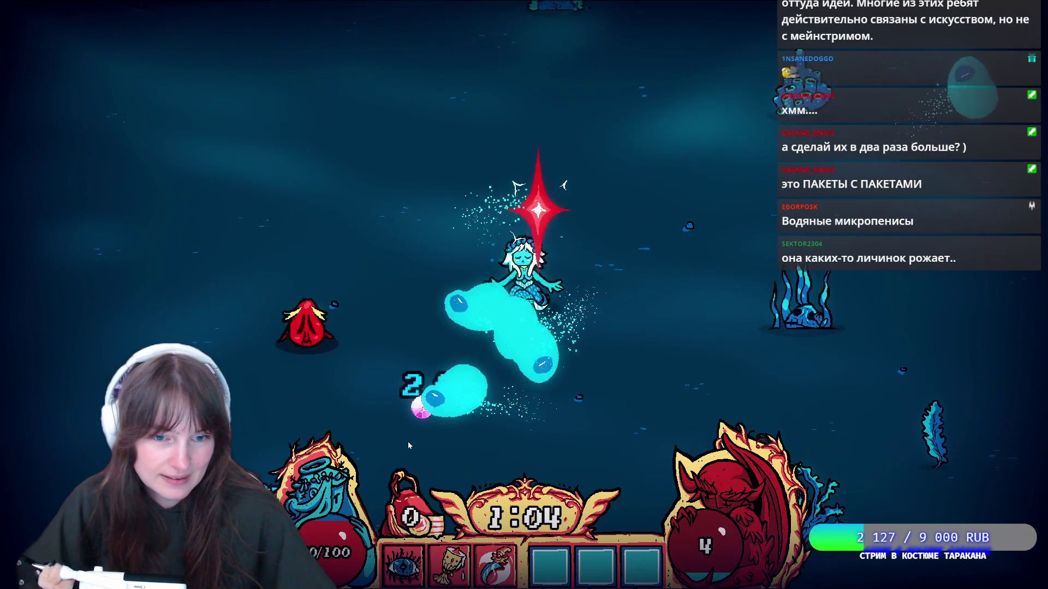
key(s)
key(d)
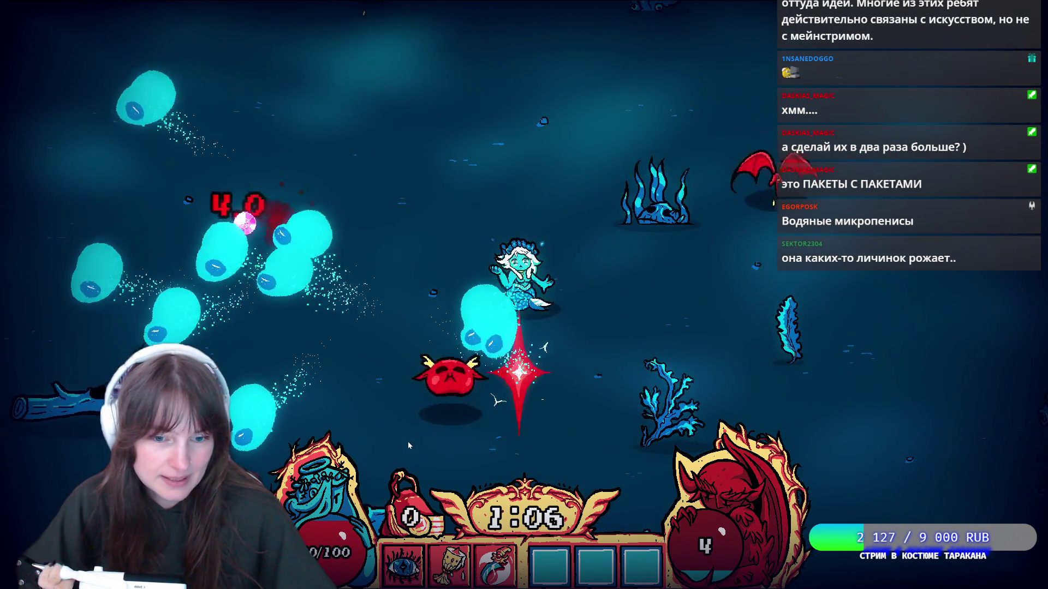
Step: Pause the run, quit to the main menu and close the game back to the editor
key(Escape)
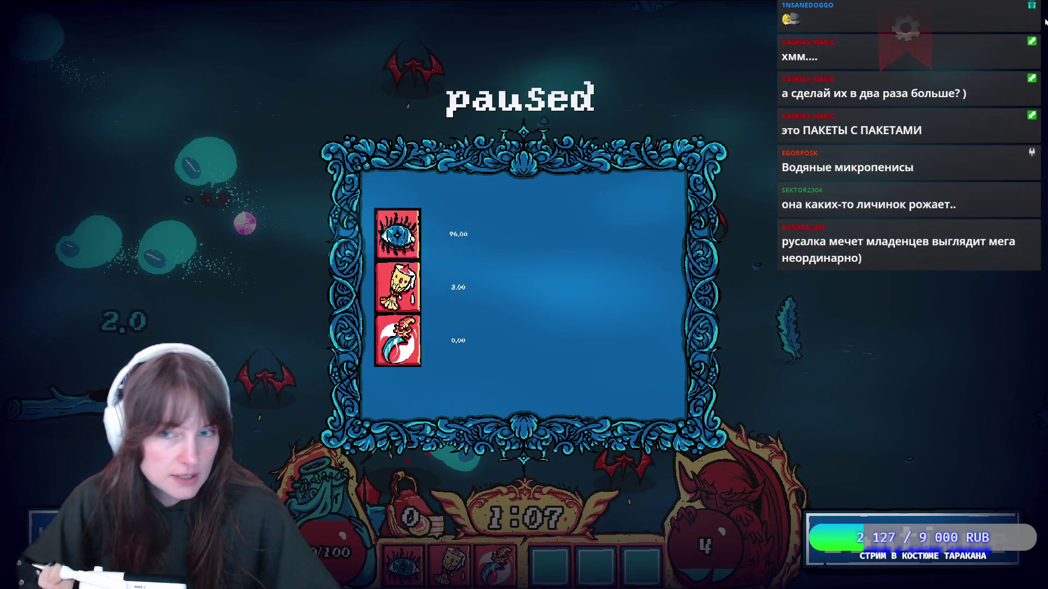
key(Escape)
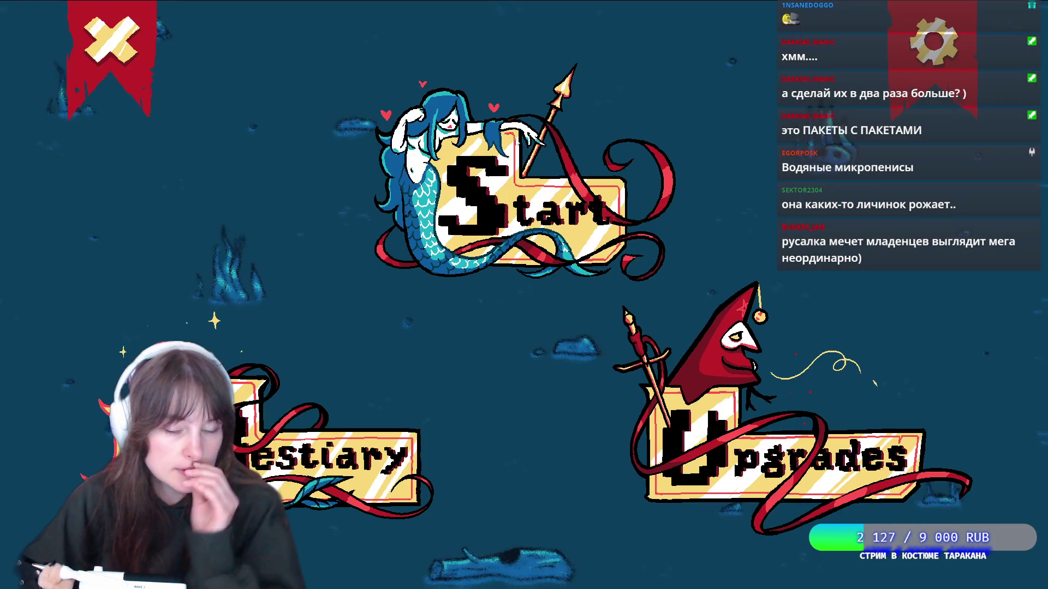
key(alt+F4)
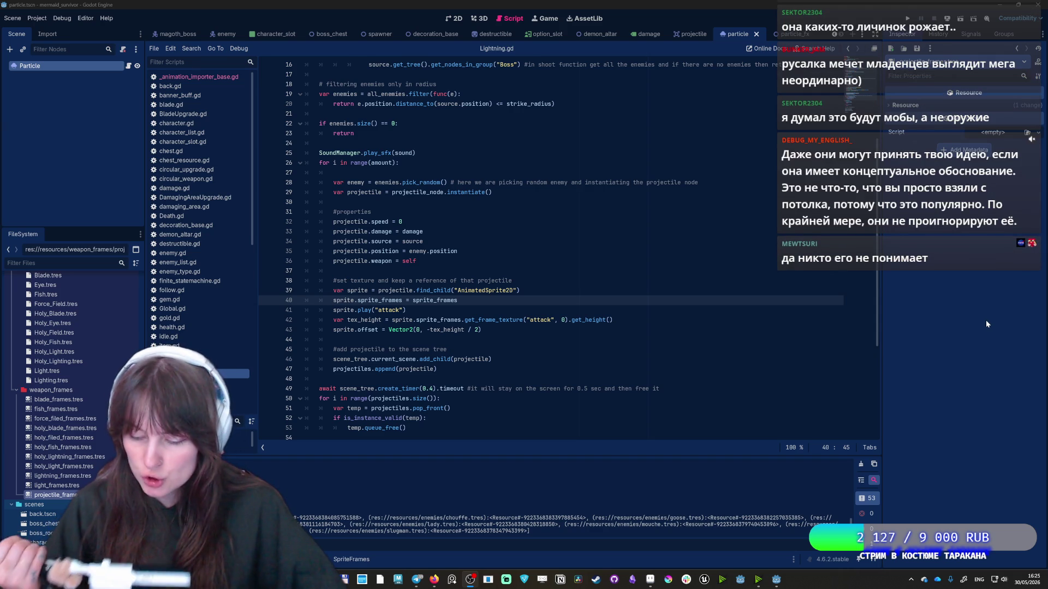
Step: Preview the light_frames and projectile_frames SpriteFrames, then launch a playtest with F5
click(51, 486)
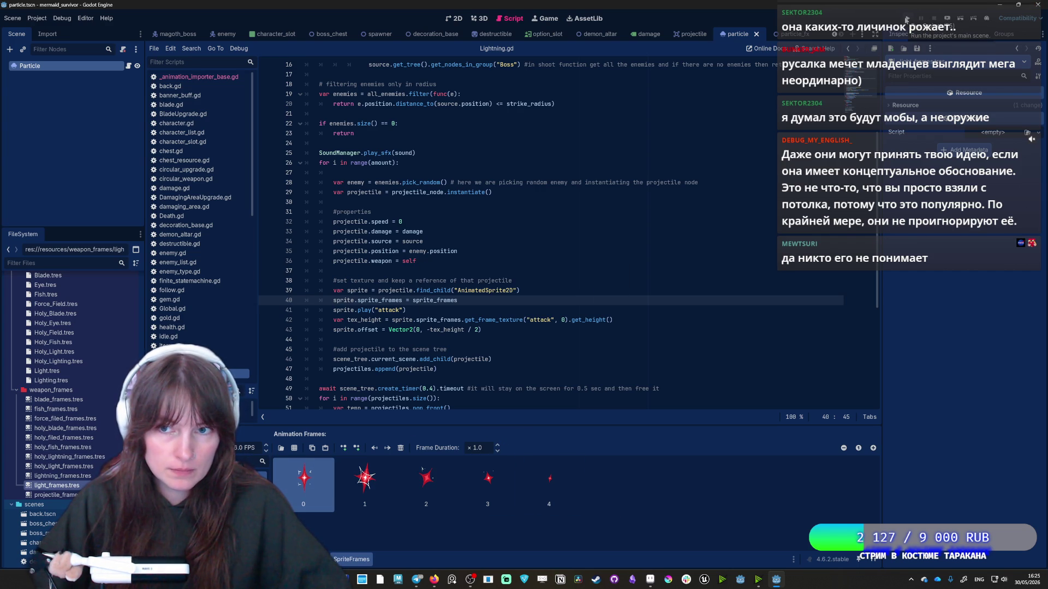
click(57, 496)
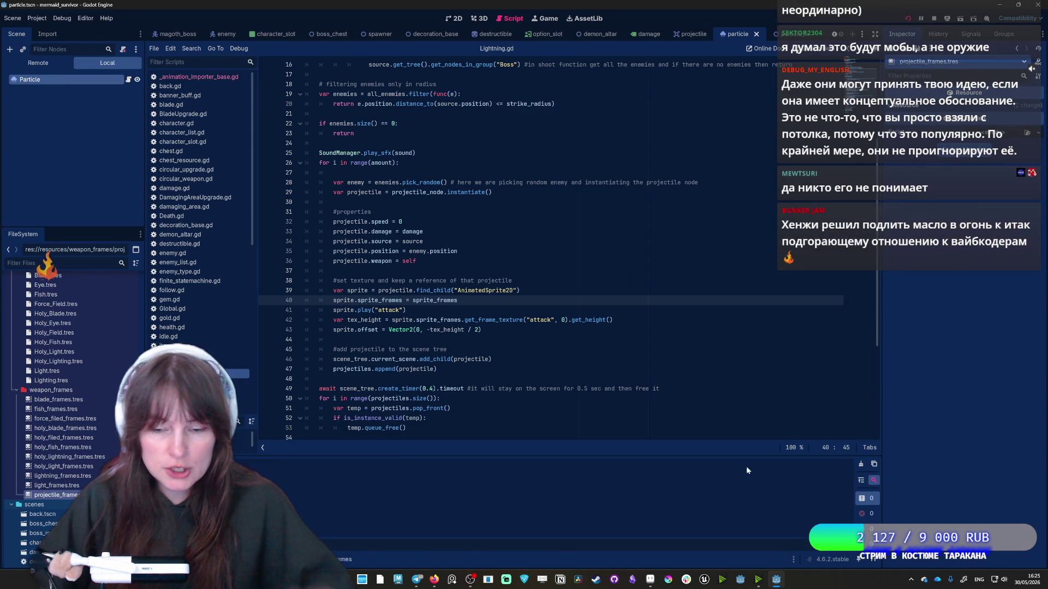
key(F5)
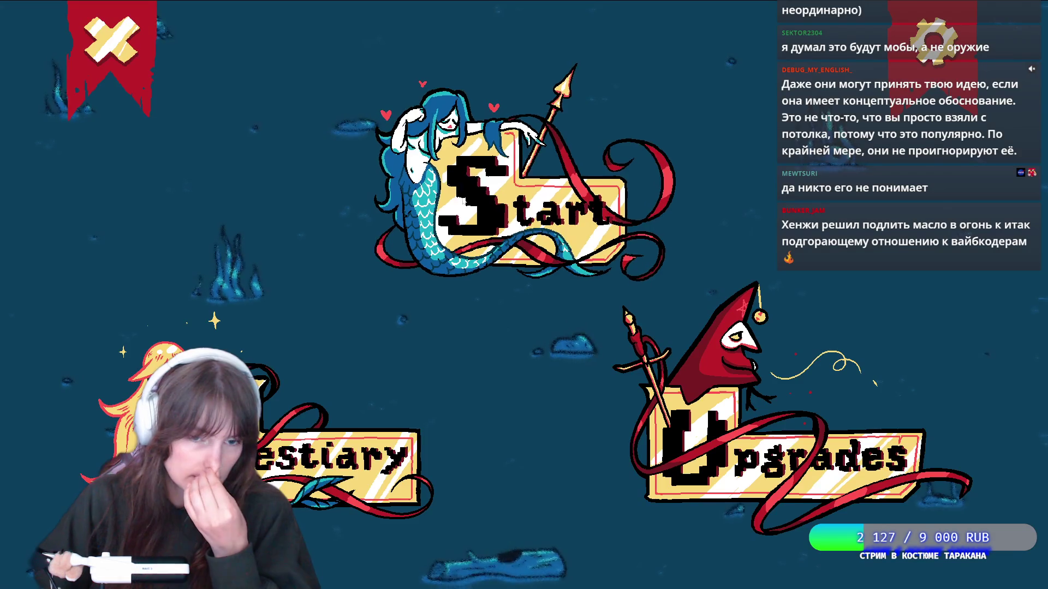
Step: Visit settings and character selection, then start a new run at the altar level
click(466, 205)
key(Escape)
click(934, 37)
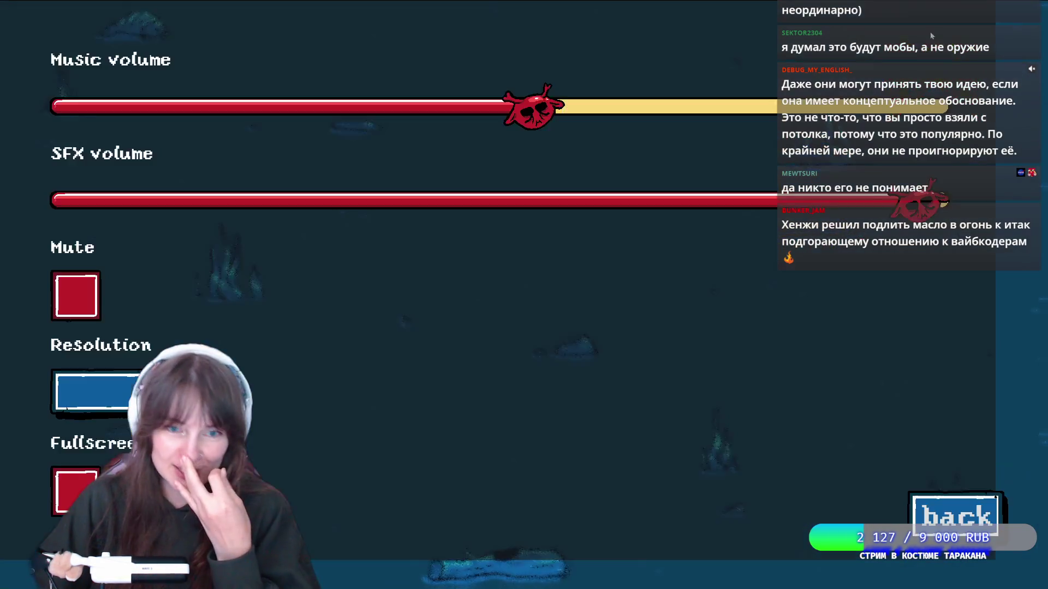
click(956, 516)
click(603, 280)
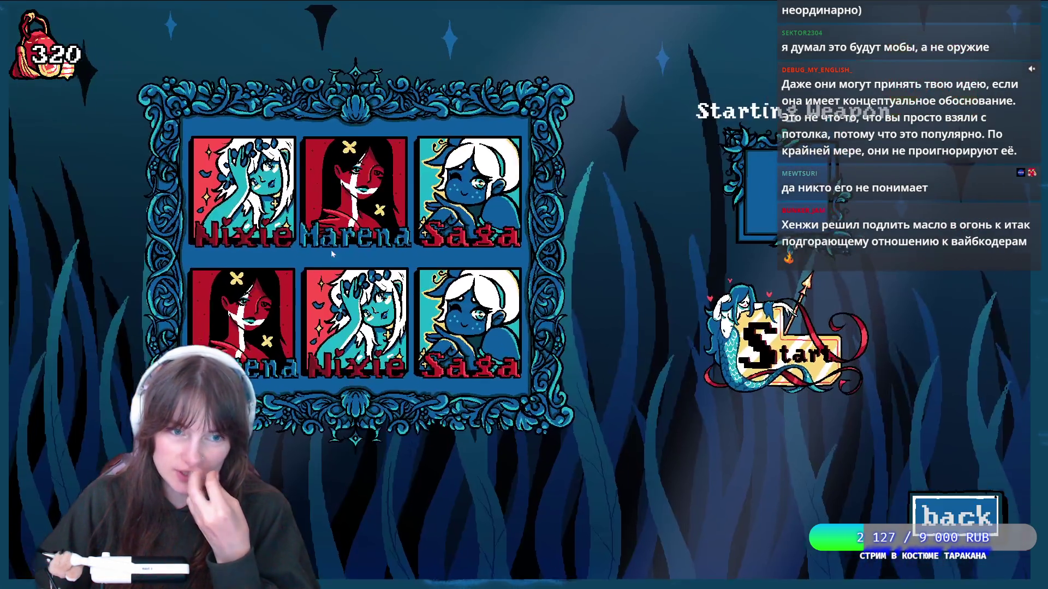
click(788, 366)
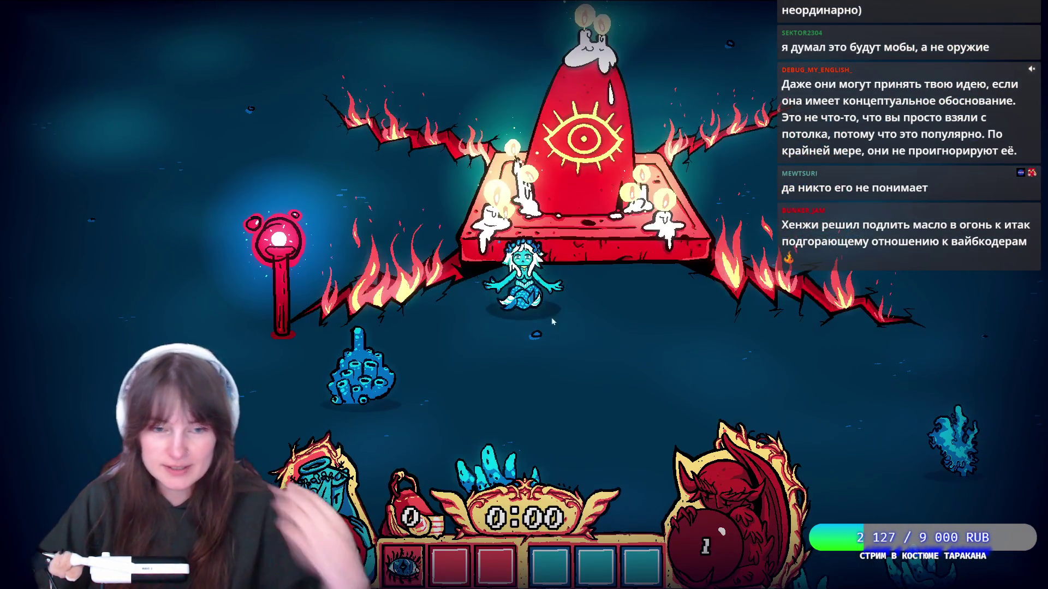
Step: Swim the mermaid around the corals dodging enemies until the first level-up appears
key(a)
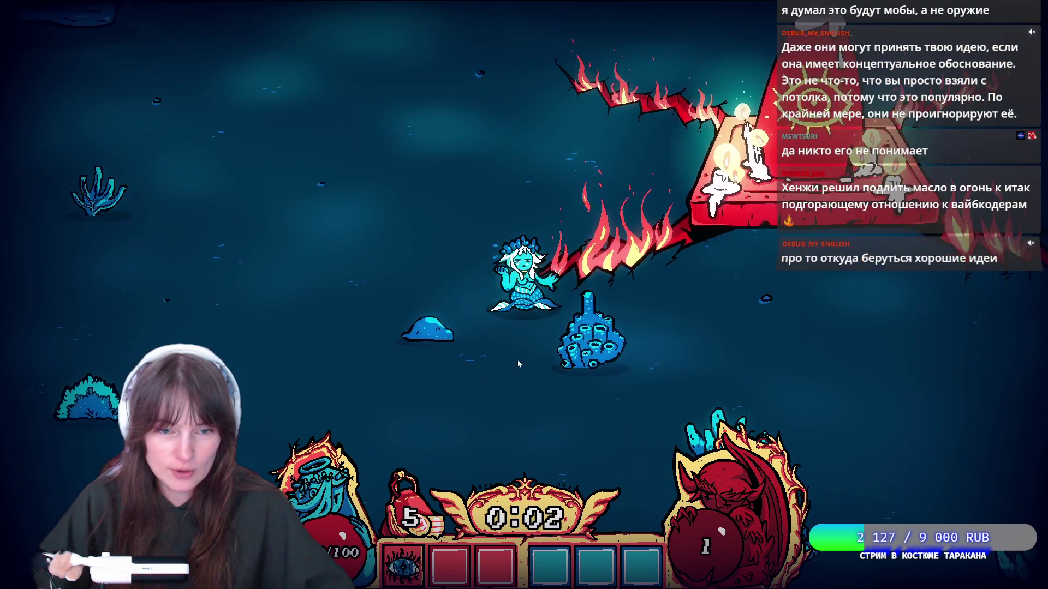
key(s)
key(d)
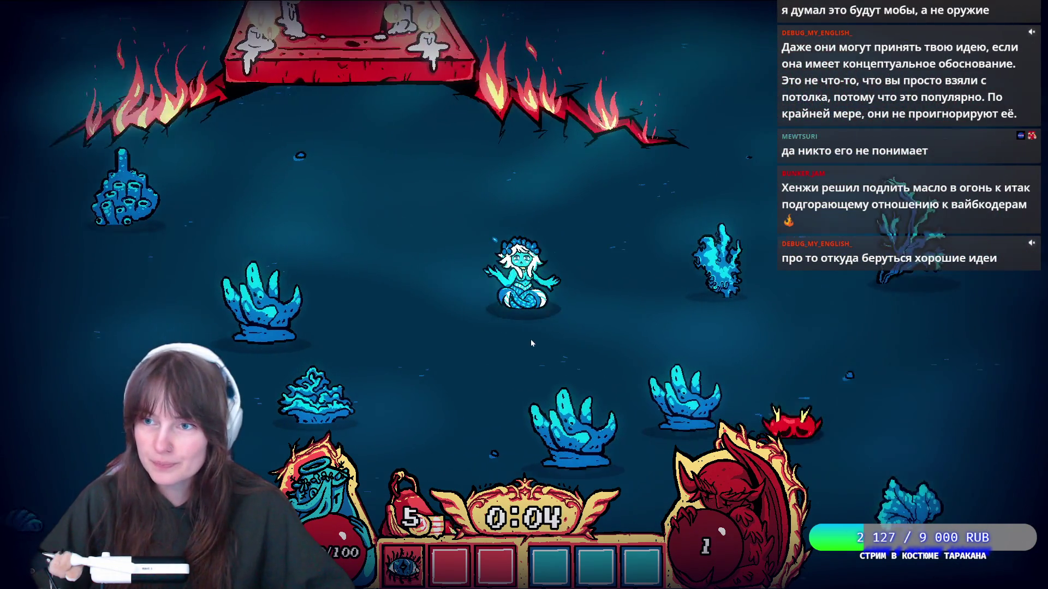
key(a)
key(s)
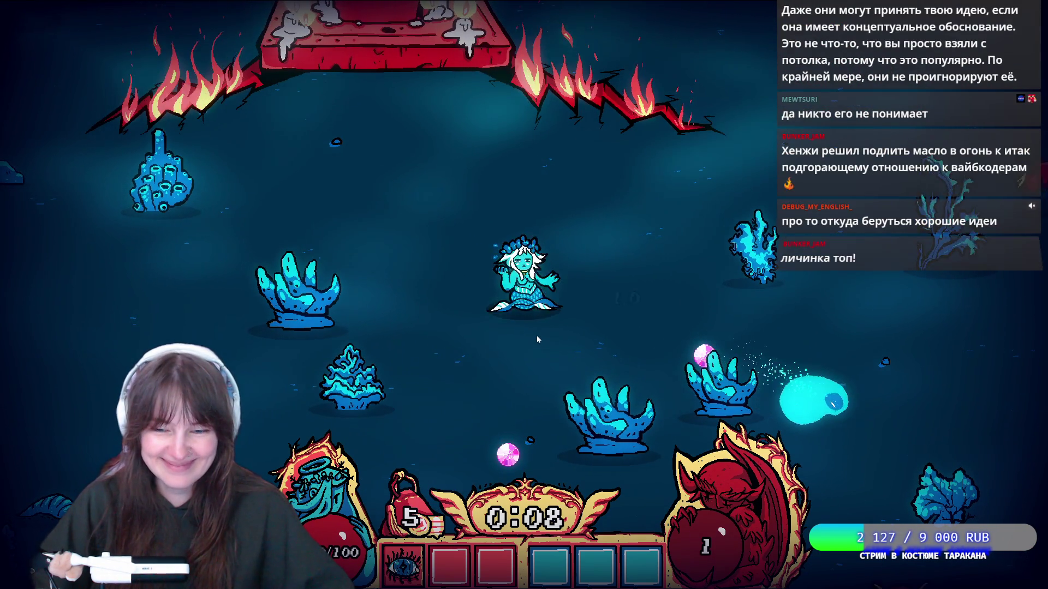
key(s)
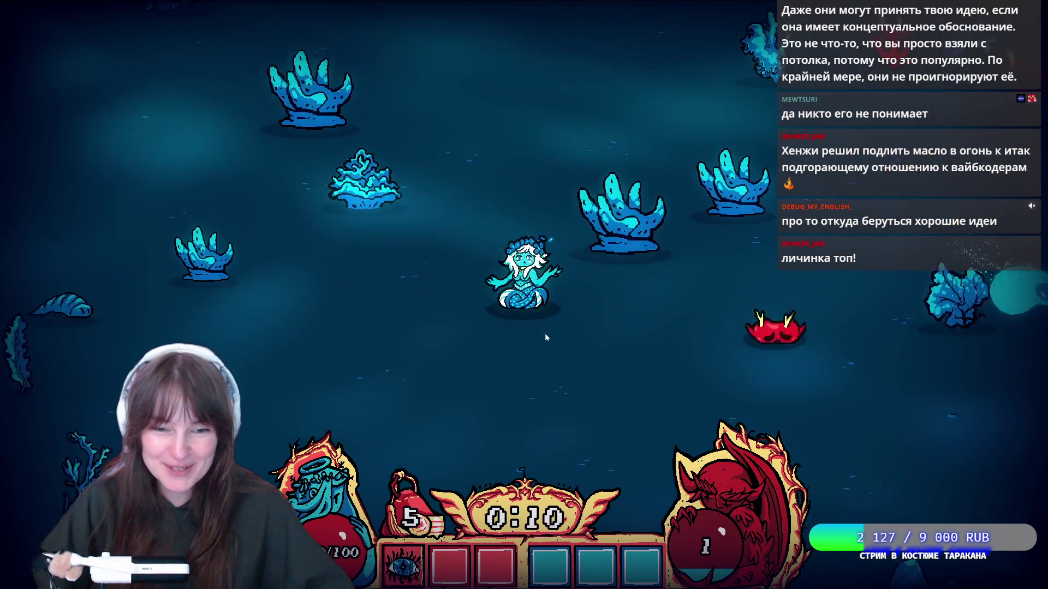
key(s)
key(d)
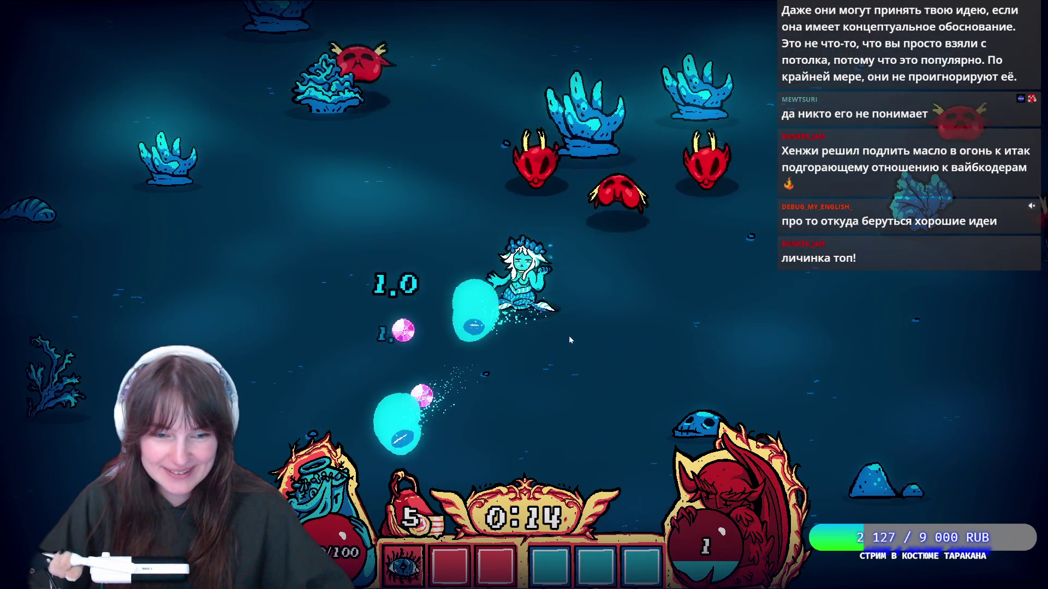
key(s)
key(a)
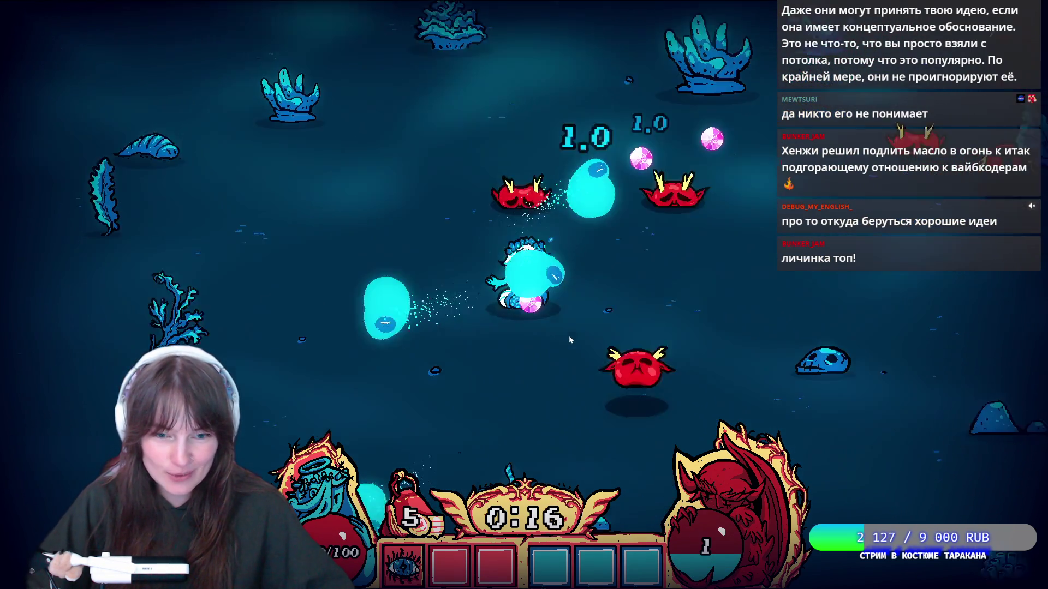
key(s)
key(a)
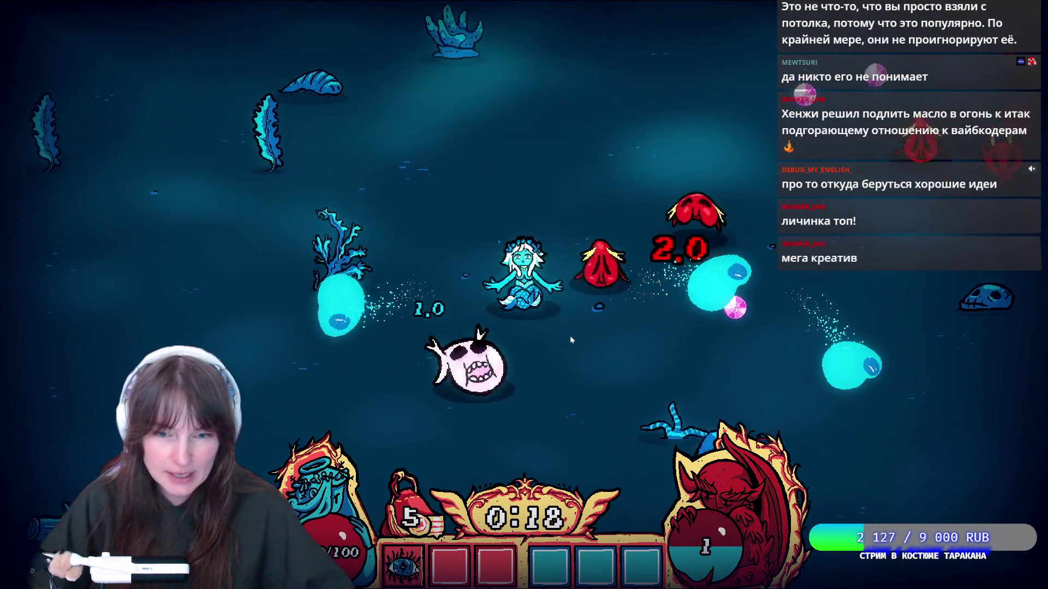
key(a)
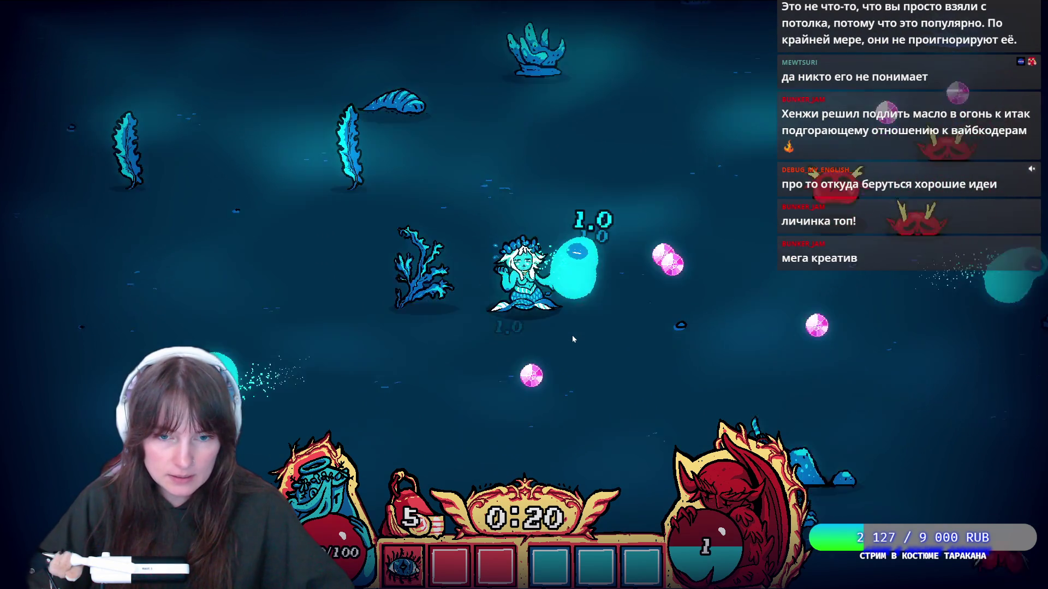
key(s)
key(d)
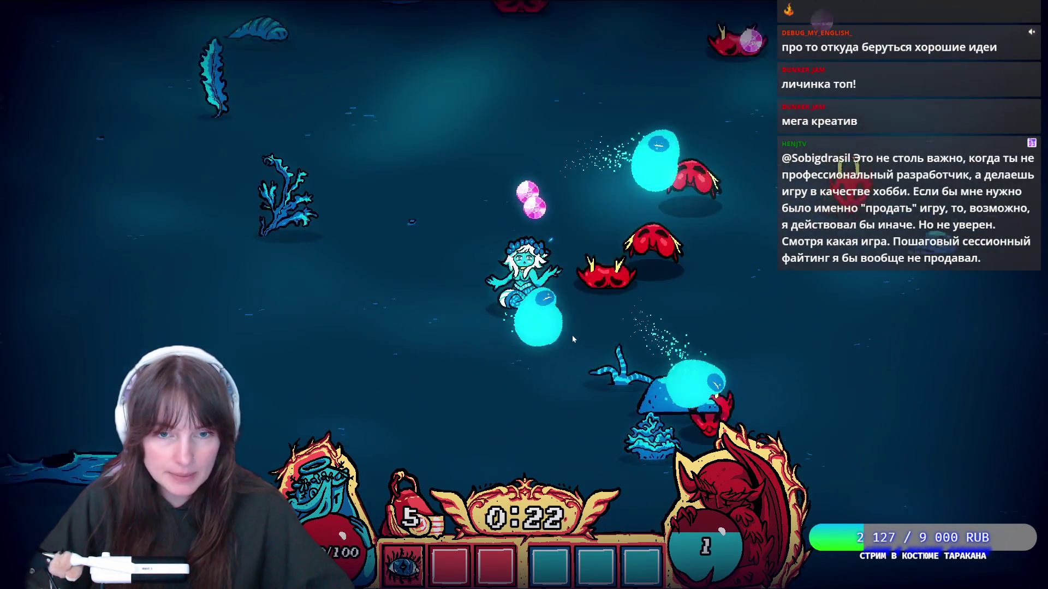
key(w)
key(a)
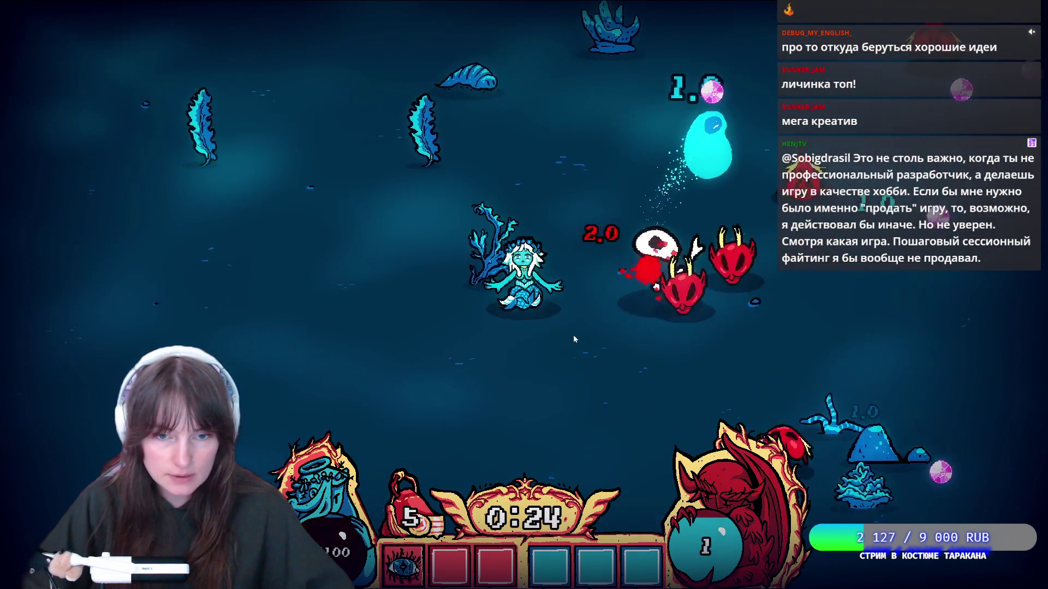
key(s)
key(d)
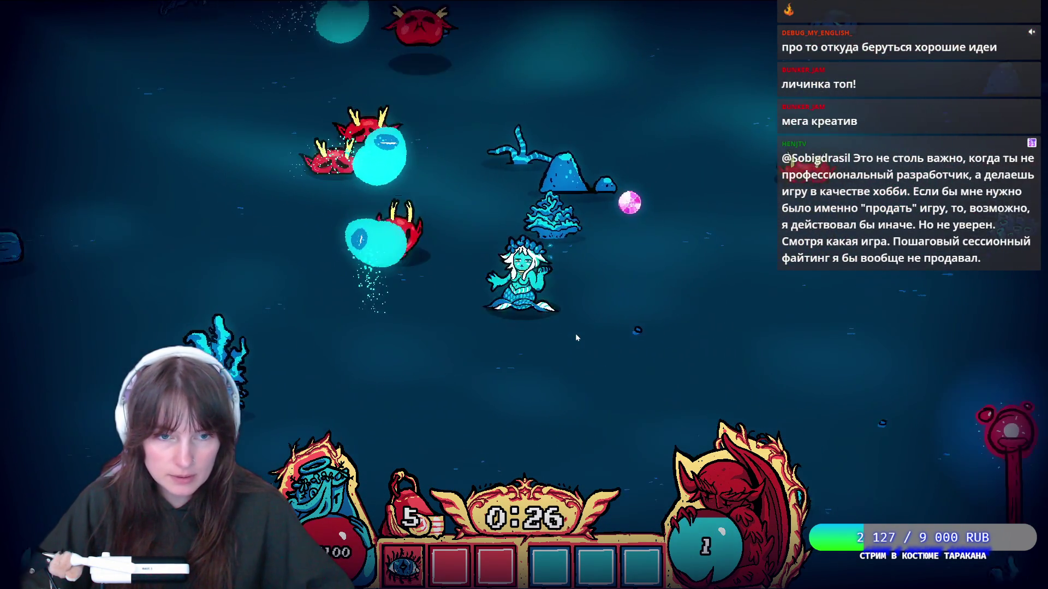
key(w)
key(a)
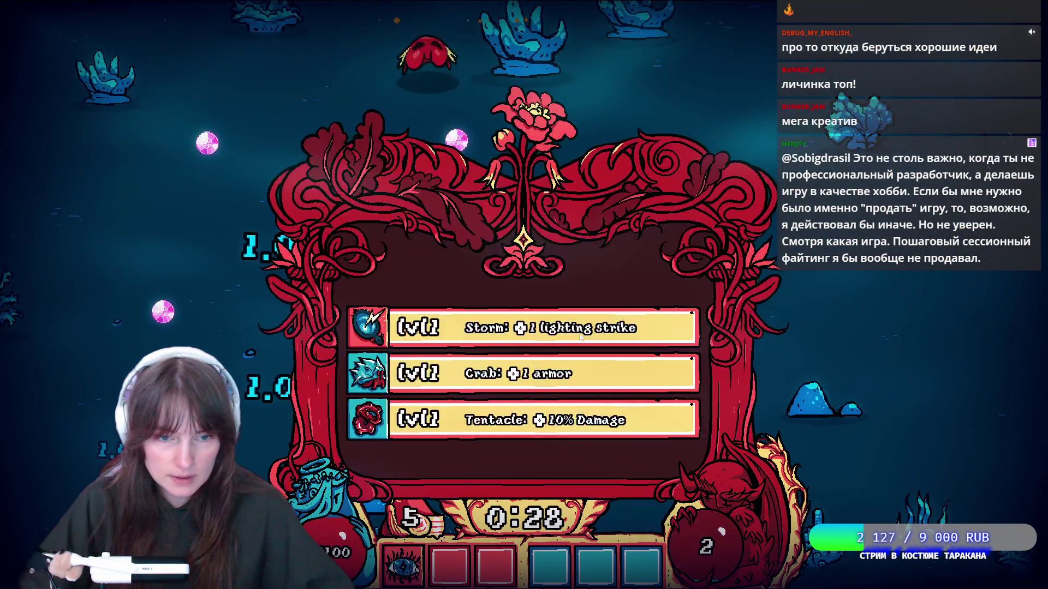
Step: Take the Storm lightning-strike upgrade and keep the mermaid moving
click(469, 334)
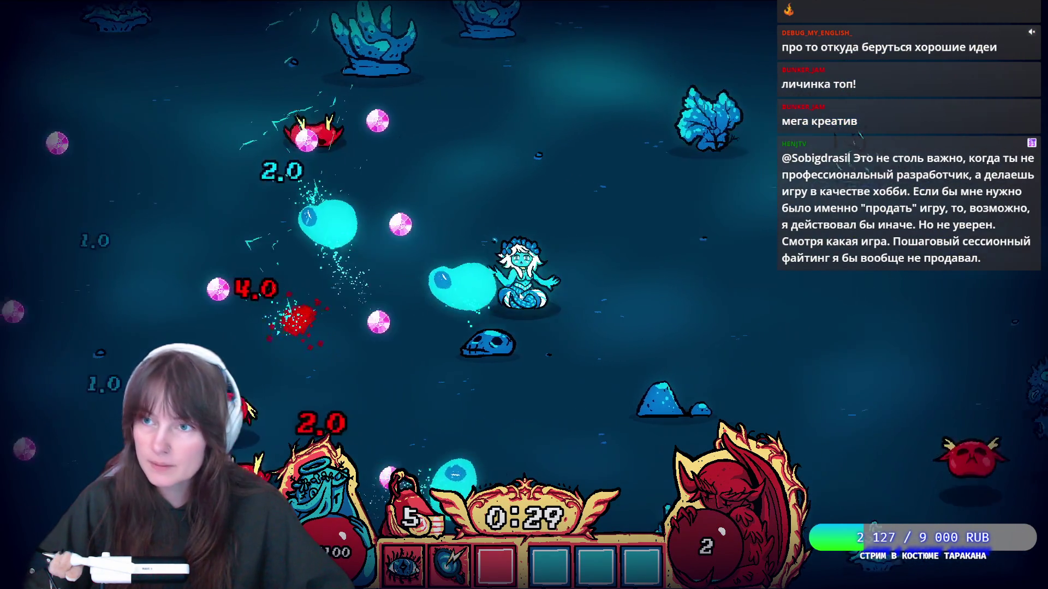
key(w)
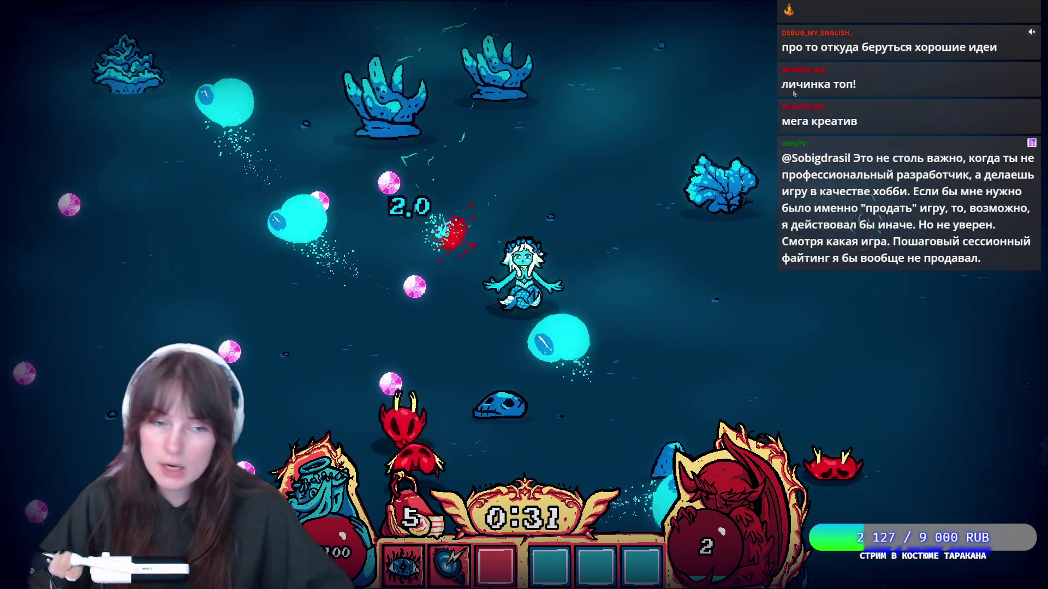
key(a)
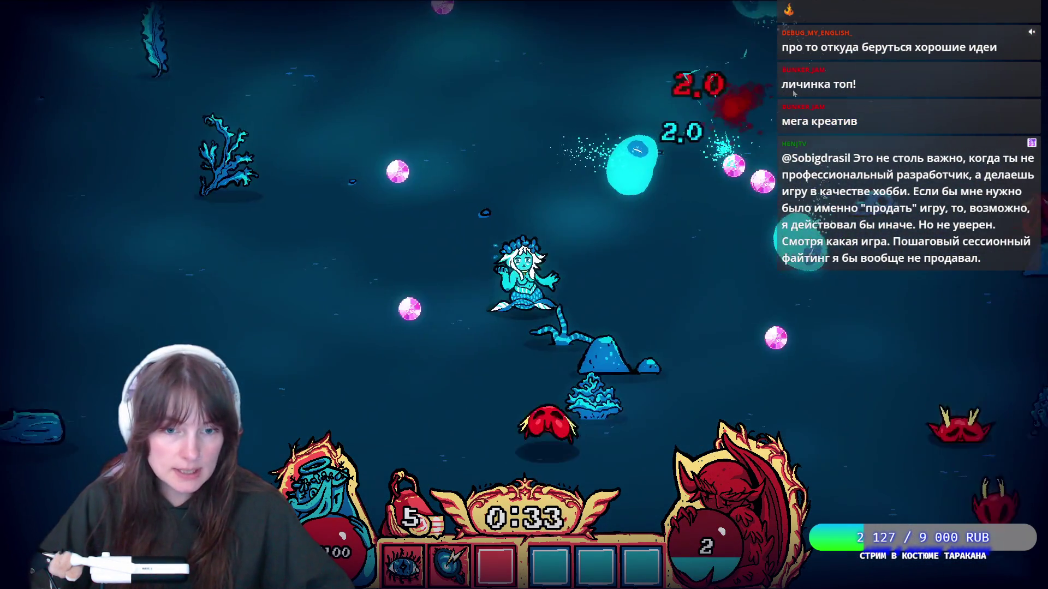
key(d)
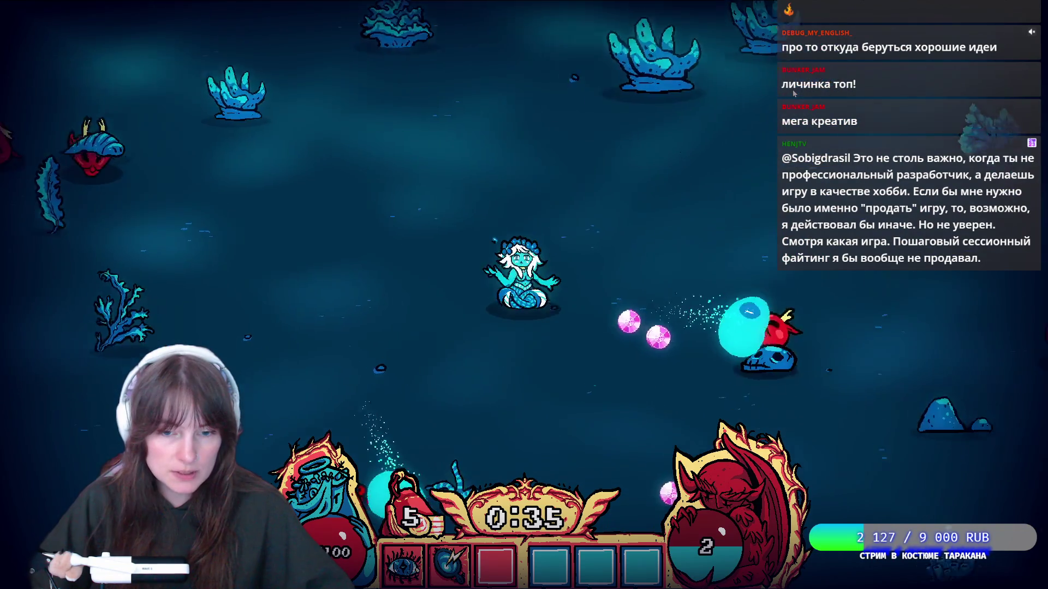
key(s)
key(s)
key(a)
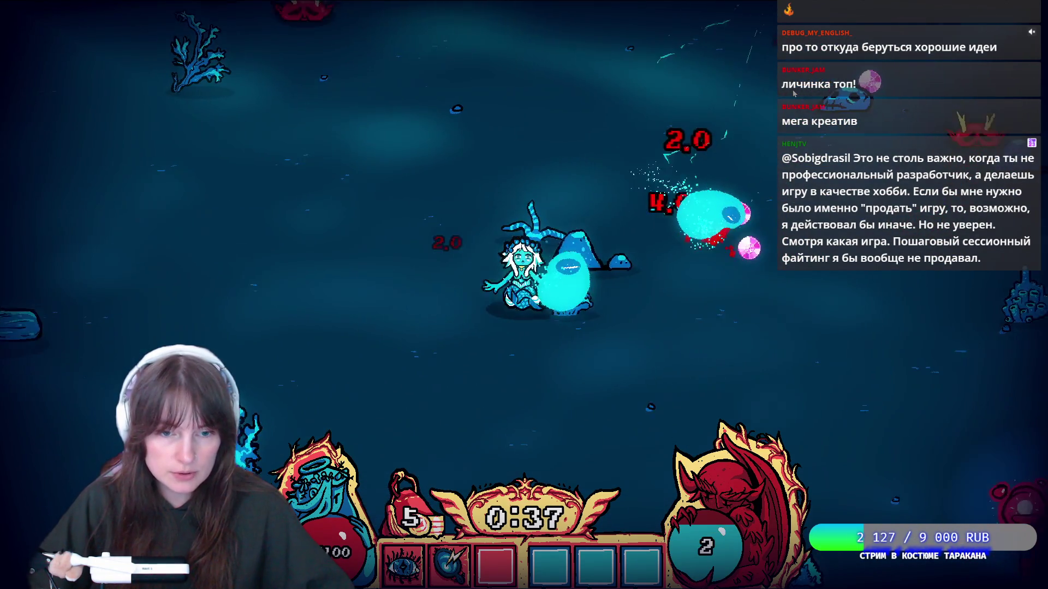
key(d)
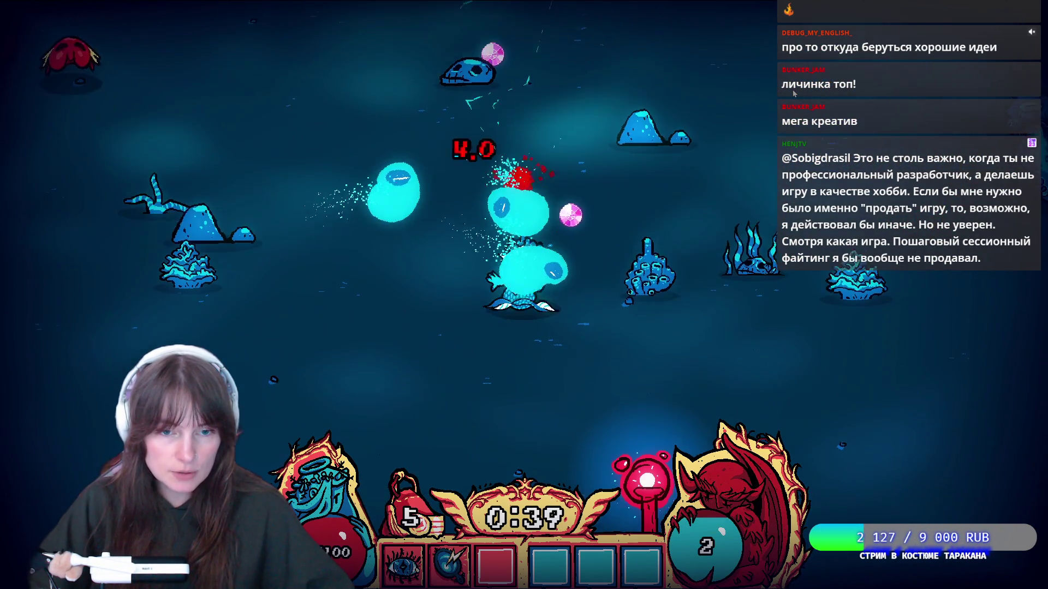
key(w)
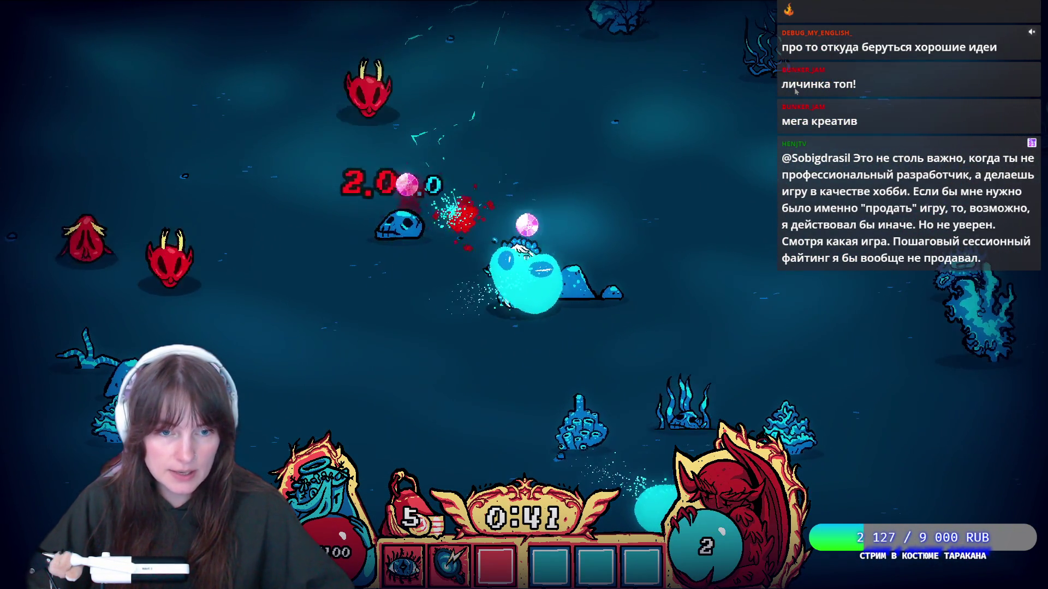
Step: Take the next level-up upgrade and keep dodging among the enemies
click(454, 389)
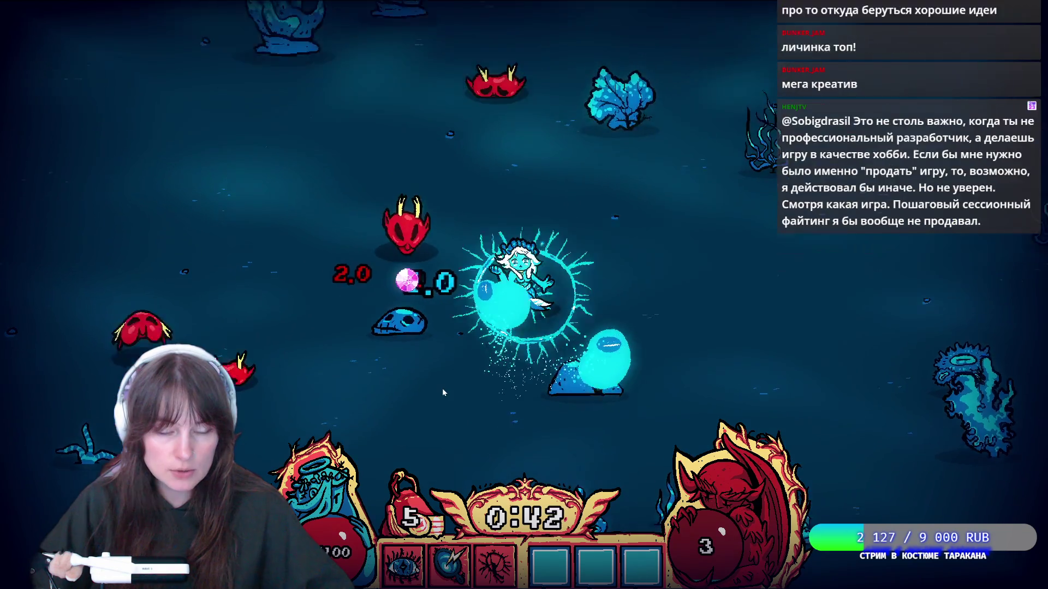
key(w)
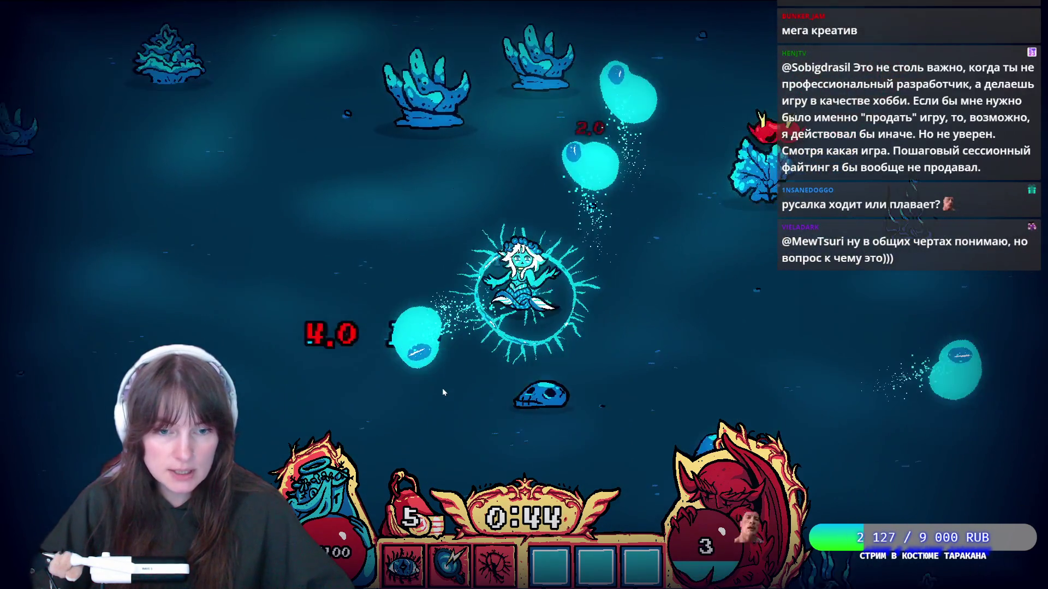
key(s)
key(d)
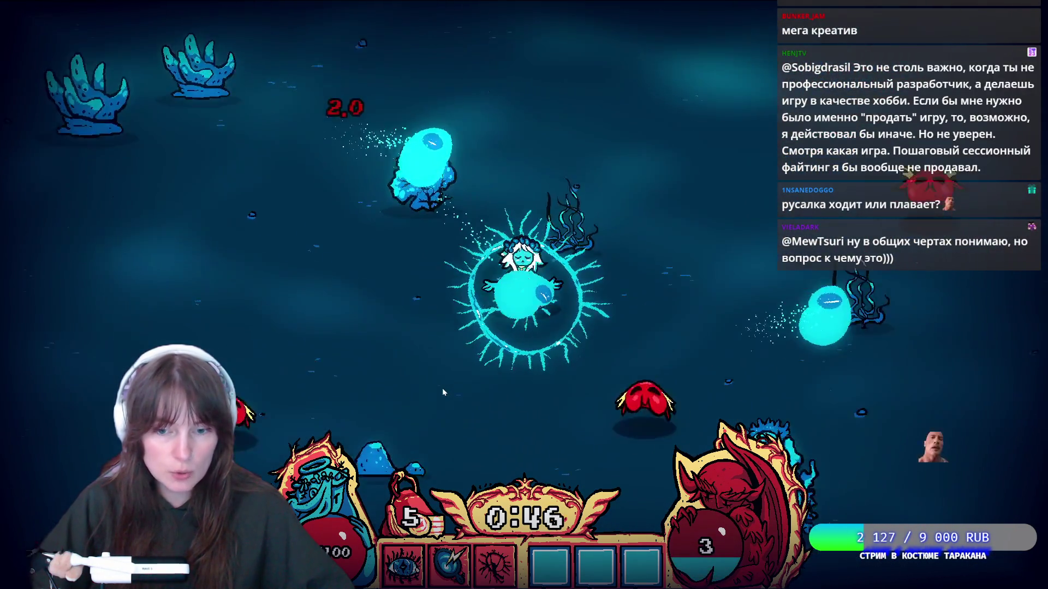
key(a)
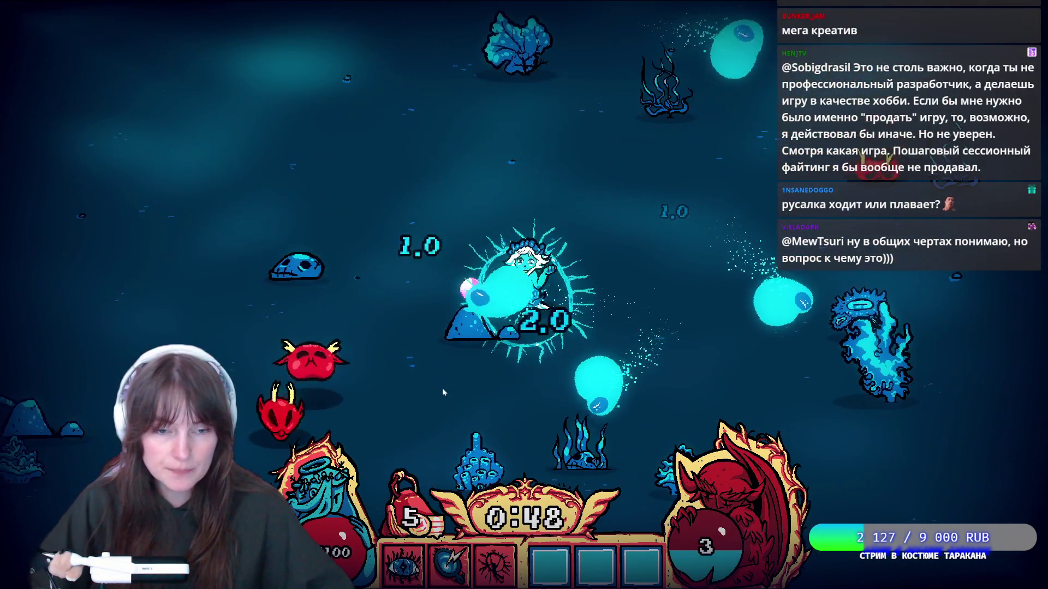
key(w)
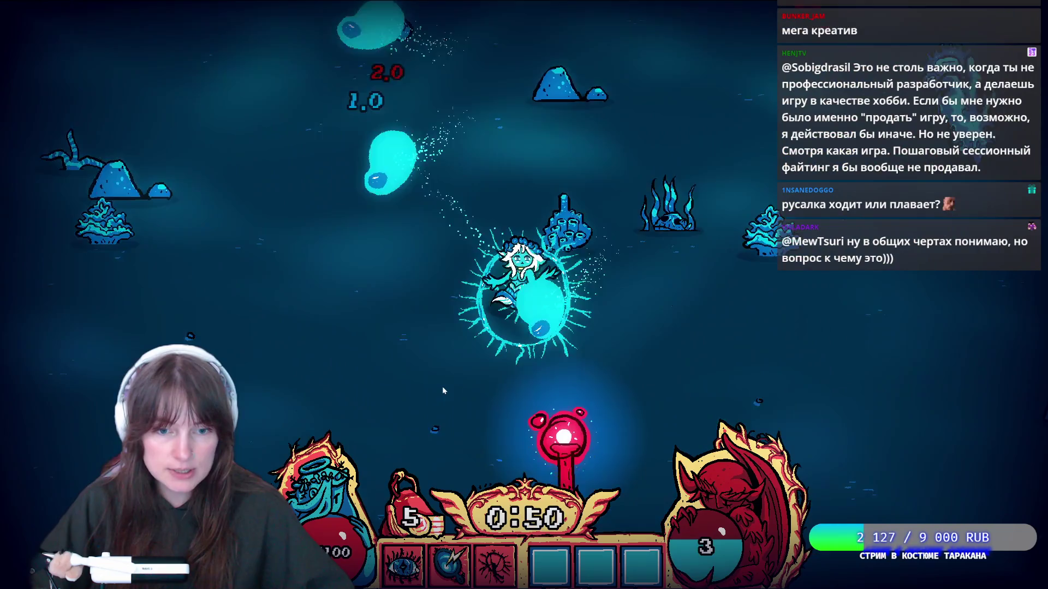
key(d)
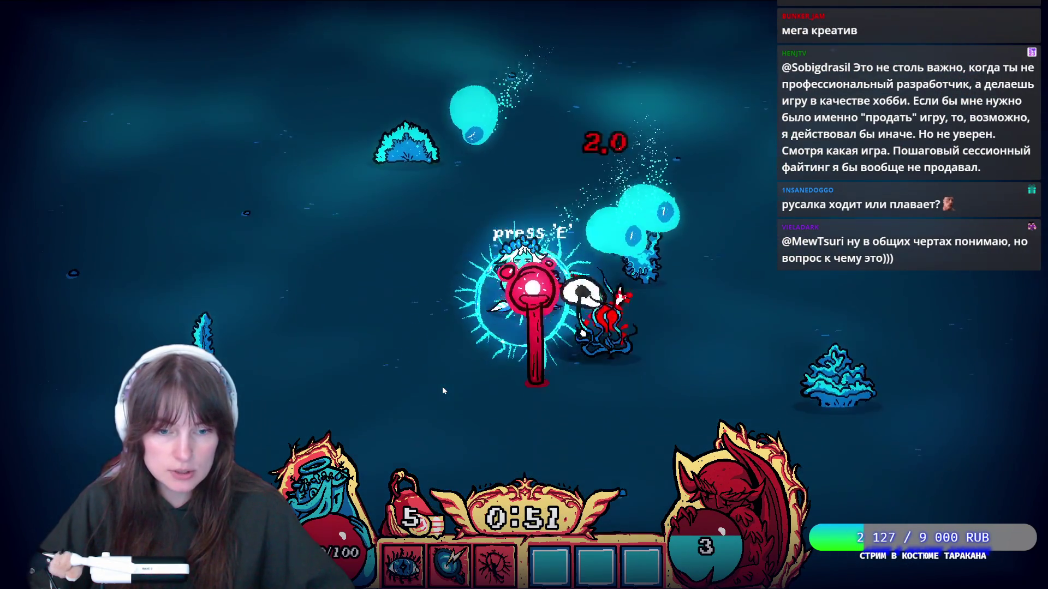
key(s)
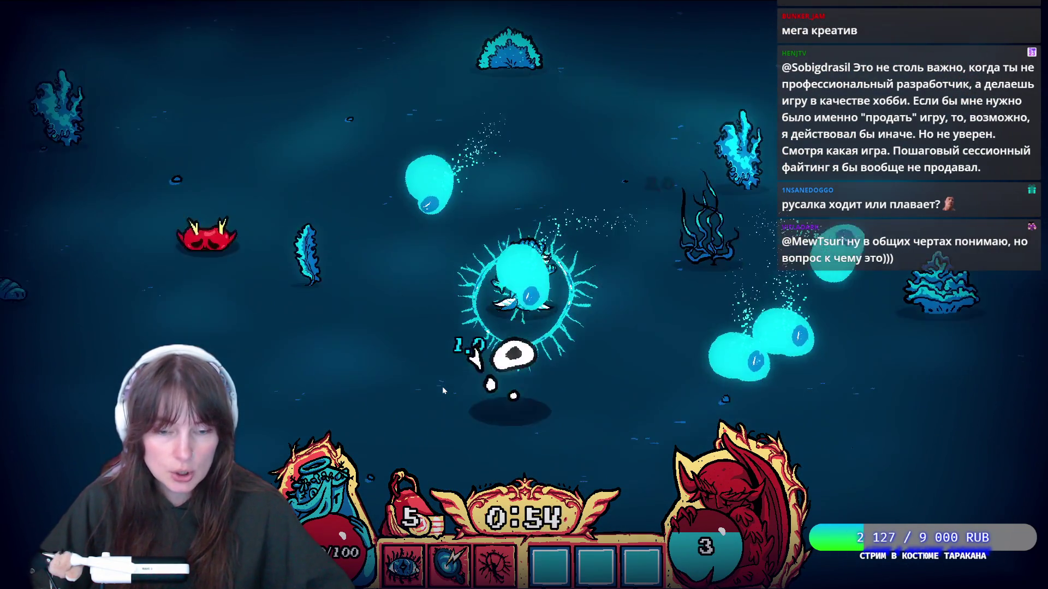
key(w)
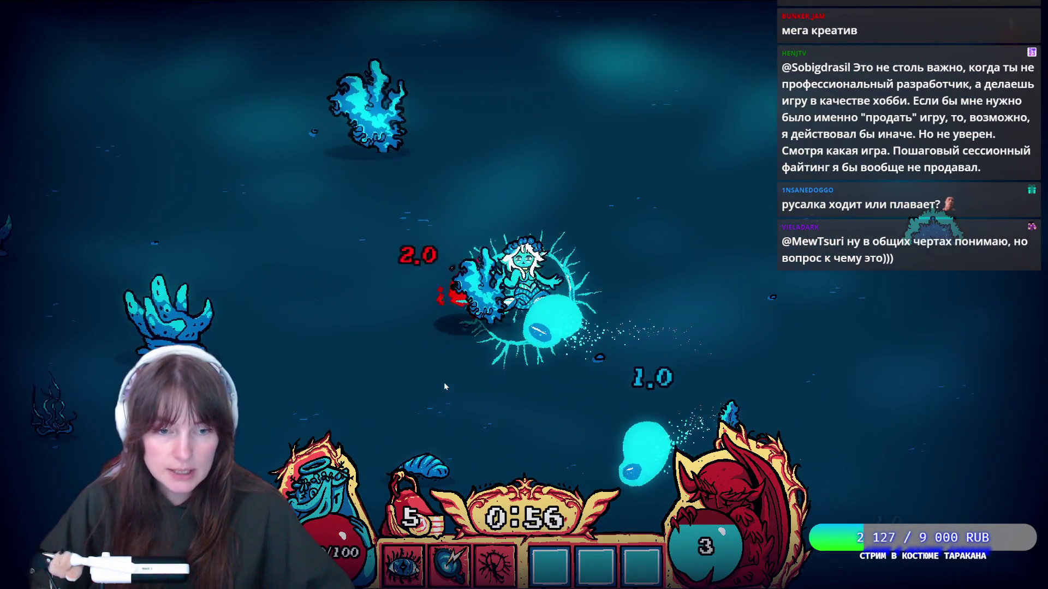
key(d)
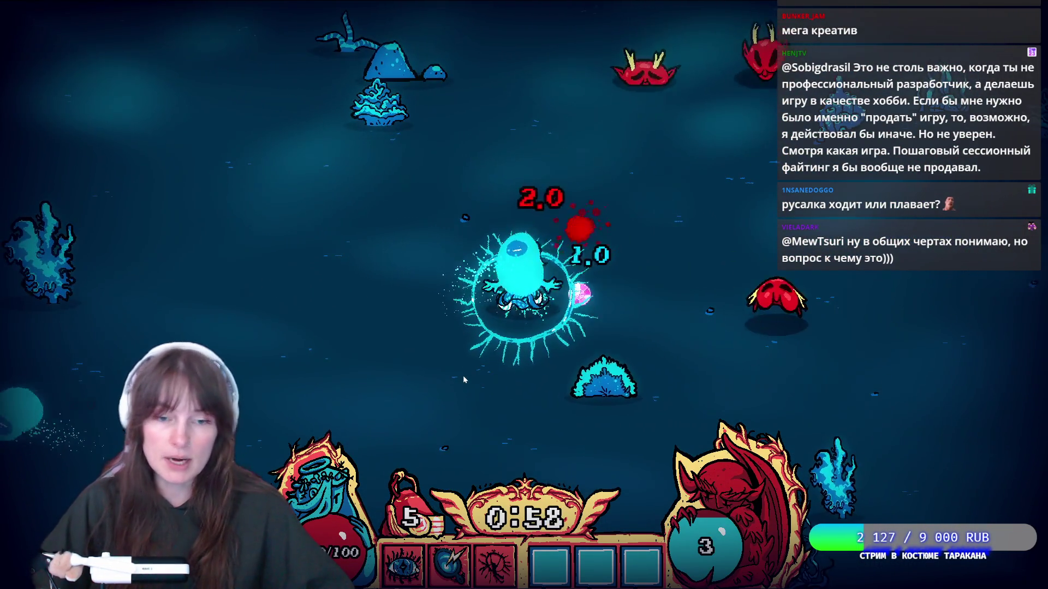
key(d)
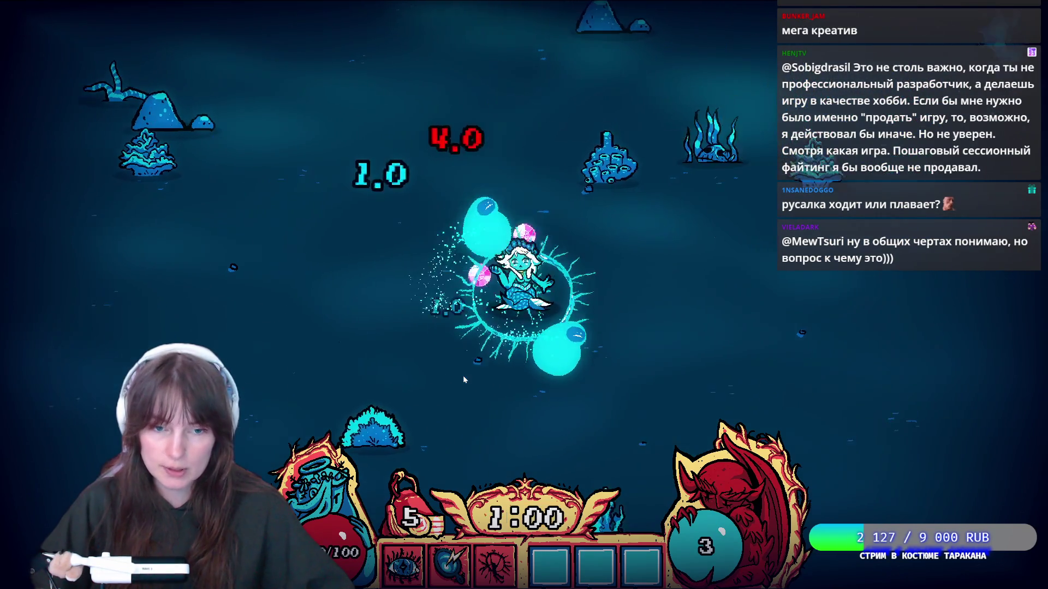
Step: Take another upgrade and survive until the 1:24 level-up offer appears
click(609, 427)
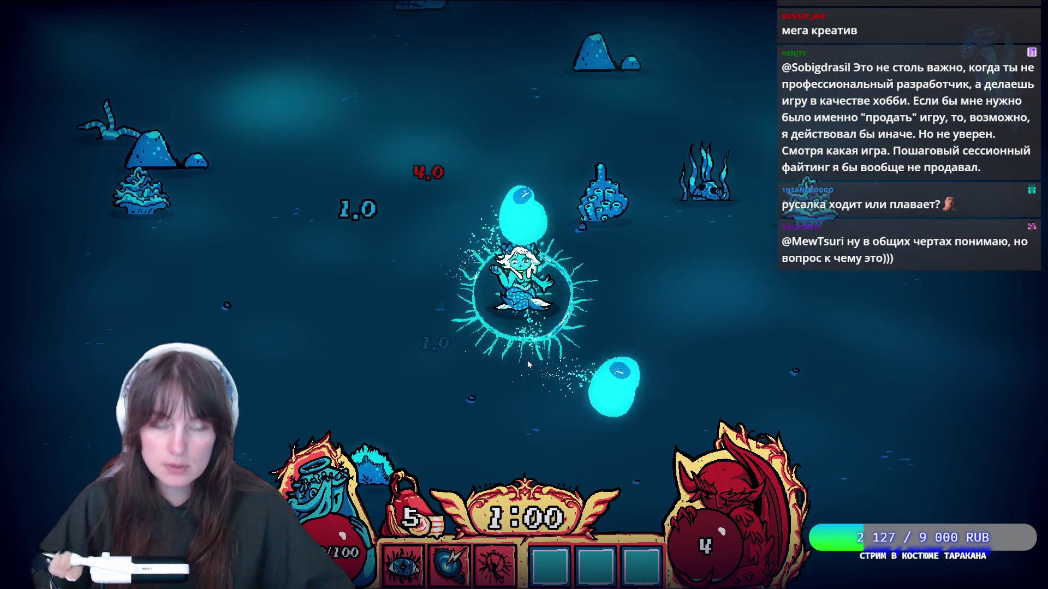
key(d)
key(s)
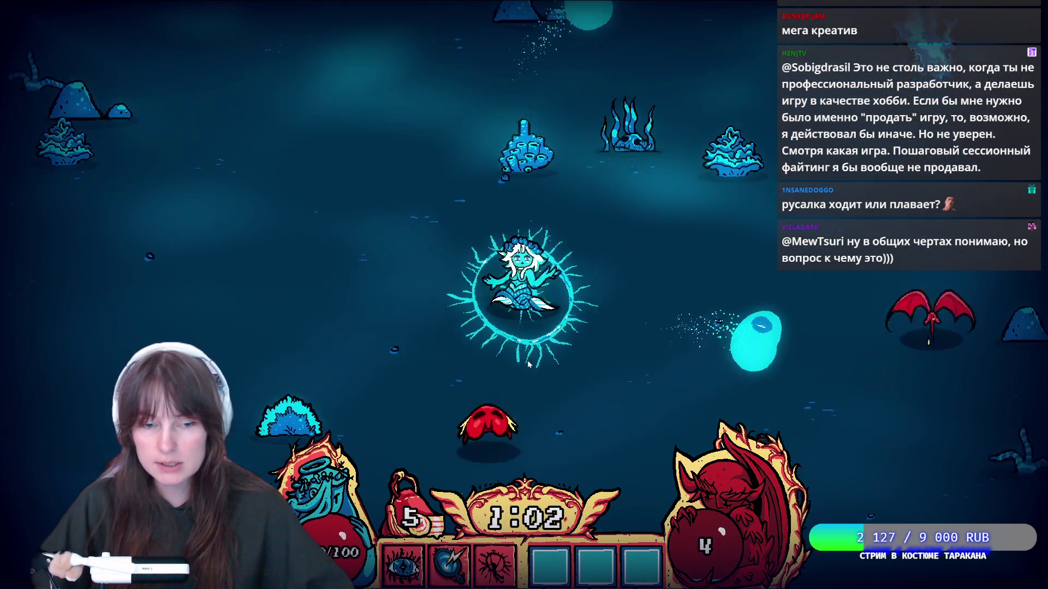
key(s)
key(a)
key(s)
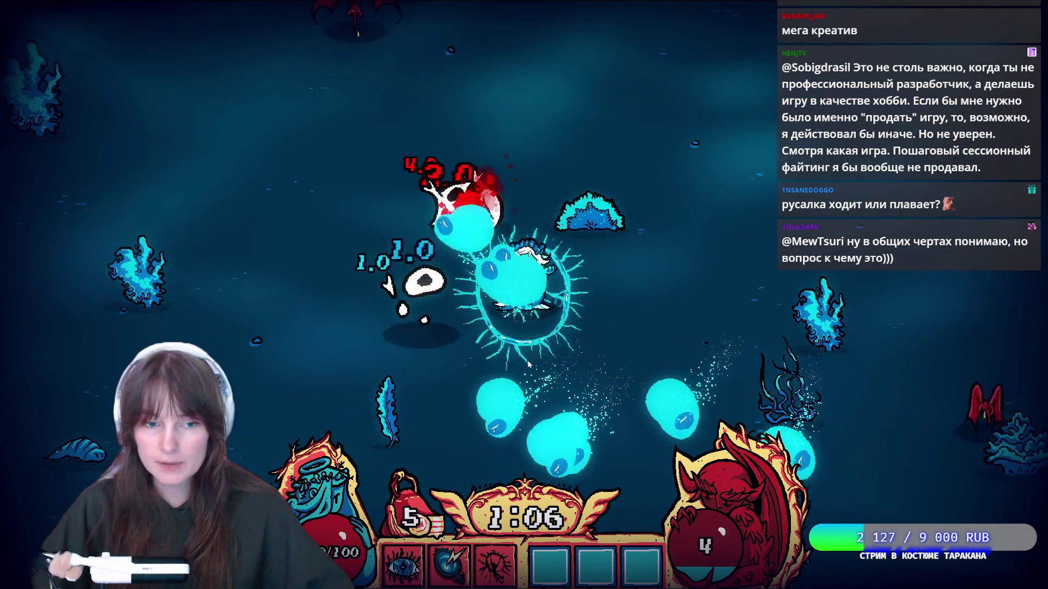
key(w)
key(a)
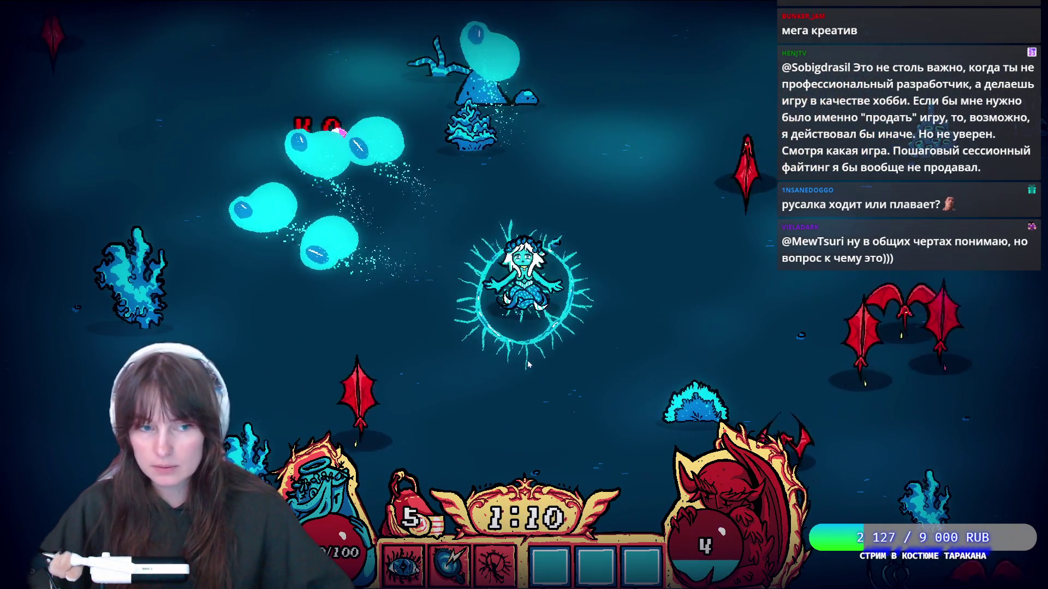
key(s)
key(d)
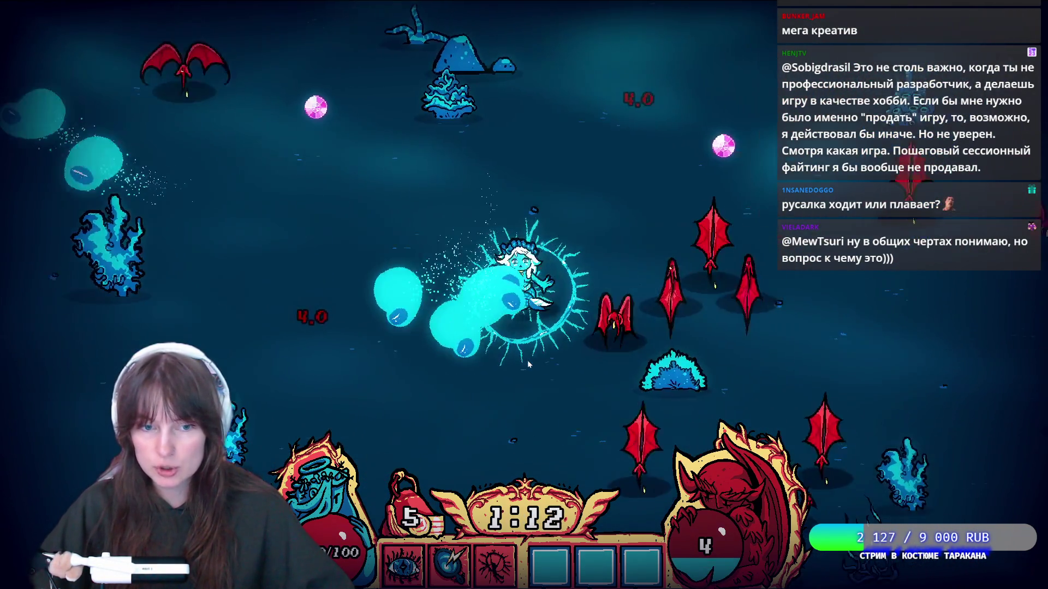
key(s)
key(d)
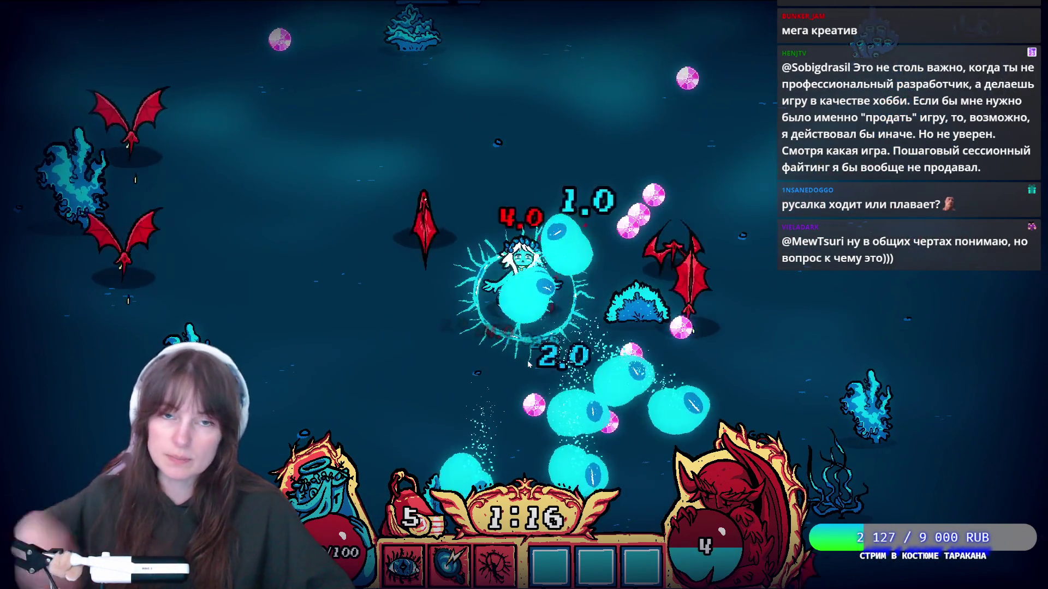
key(w)
key(w)
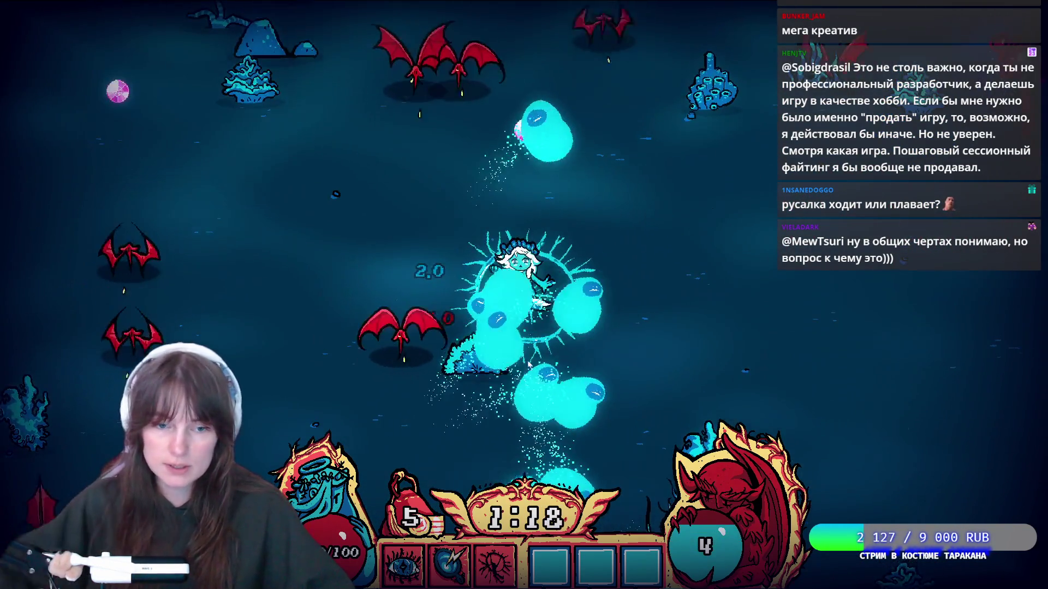
key(w)
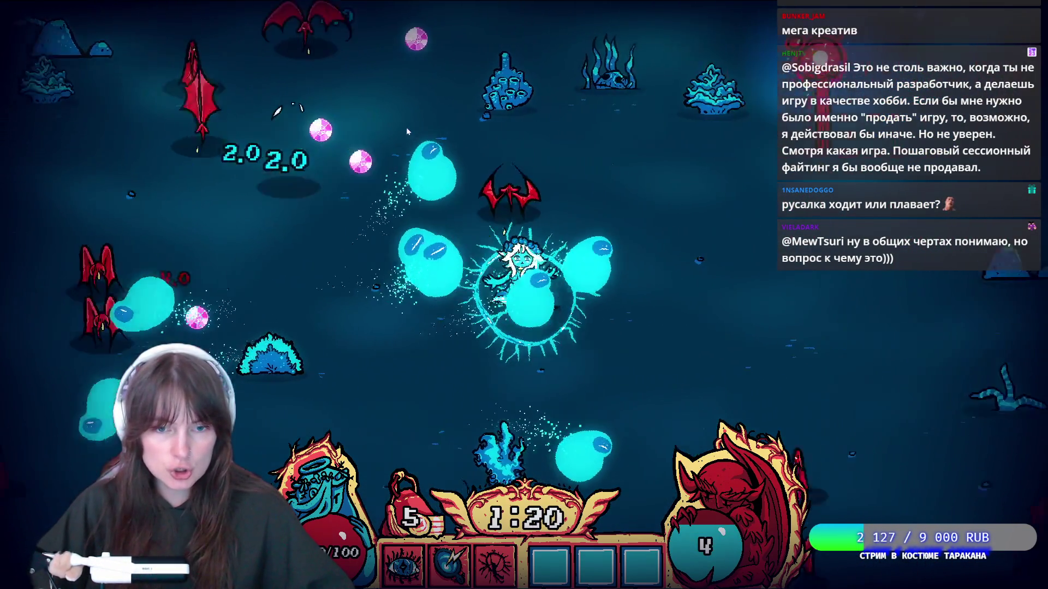
key(a)
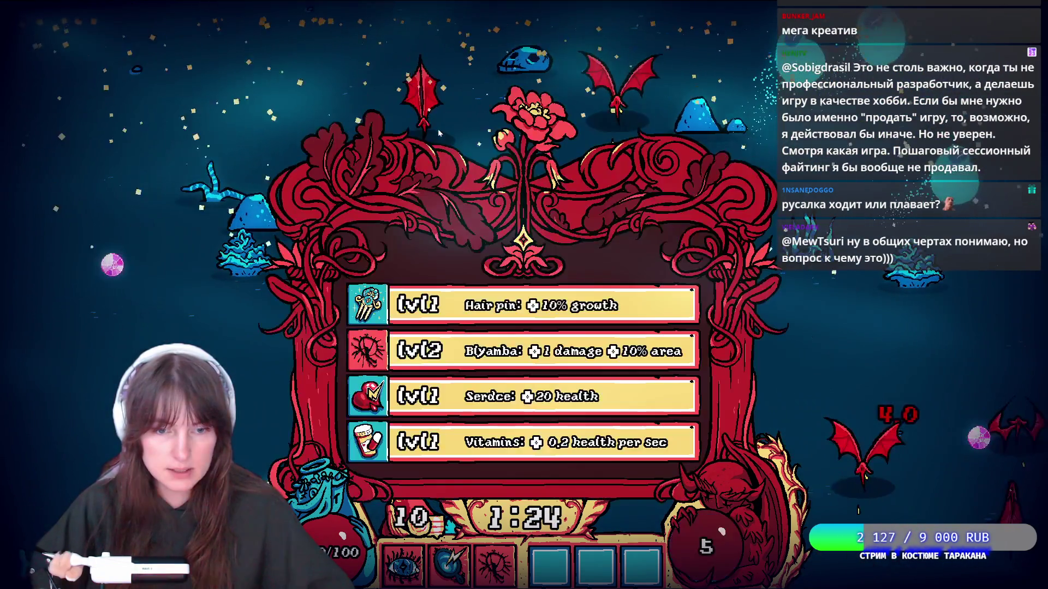
Step: Take an upgrade, pause and quit the run, then return to character selection
click(439, 372)
key(a)
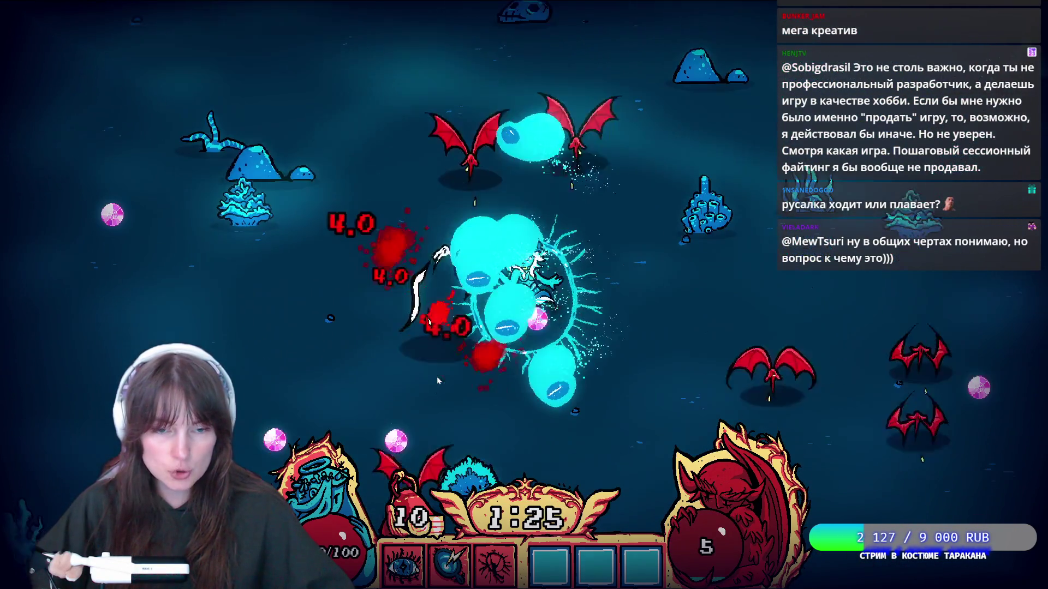
key(Escape)
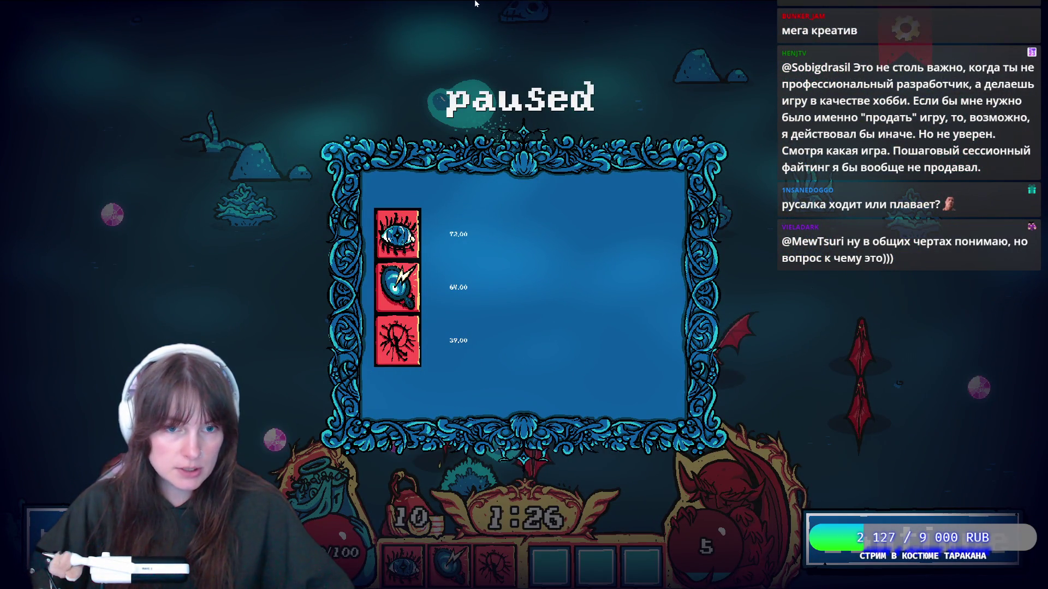
key(Escape)
key(Return)
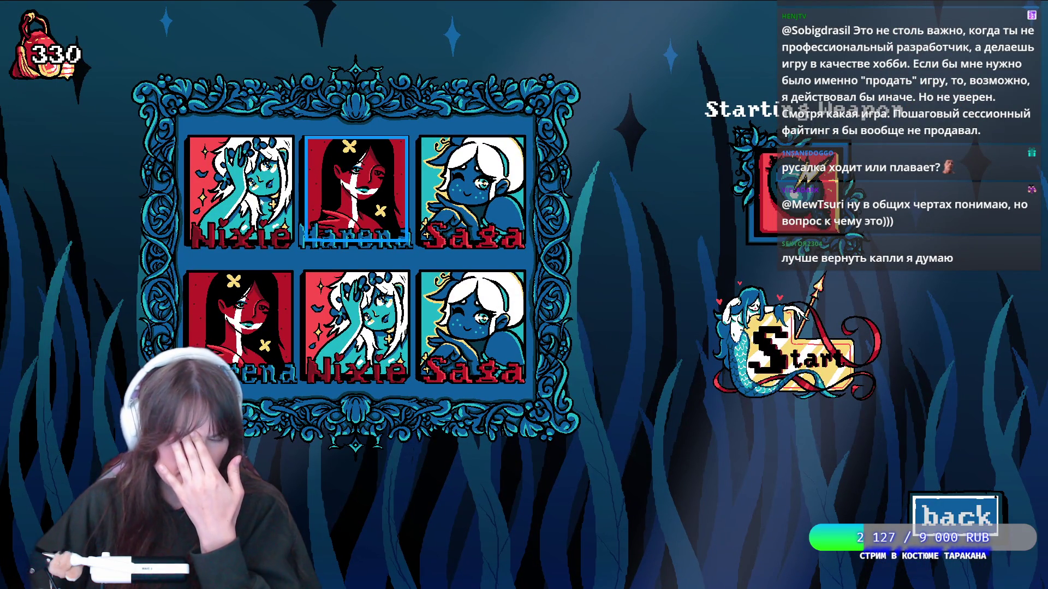
Step: Start a new run and swim away from the altar toward and around the devils
key(Return)
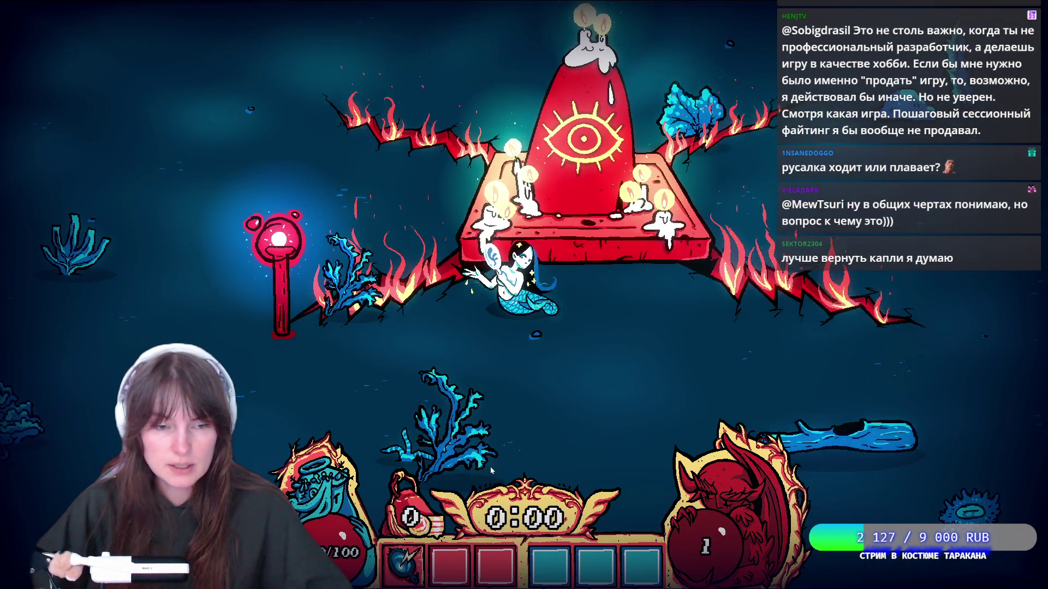
key(a)
key(s)
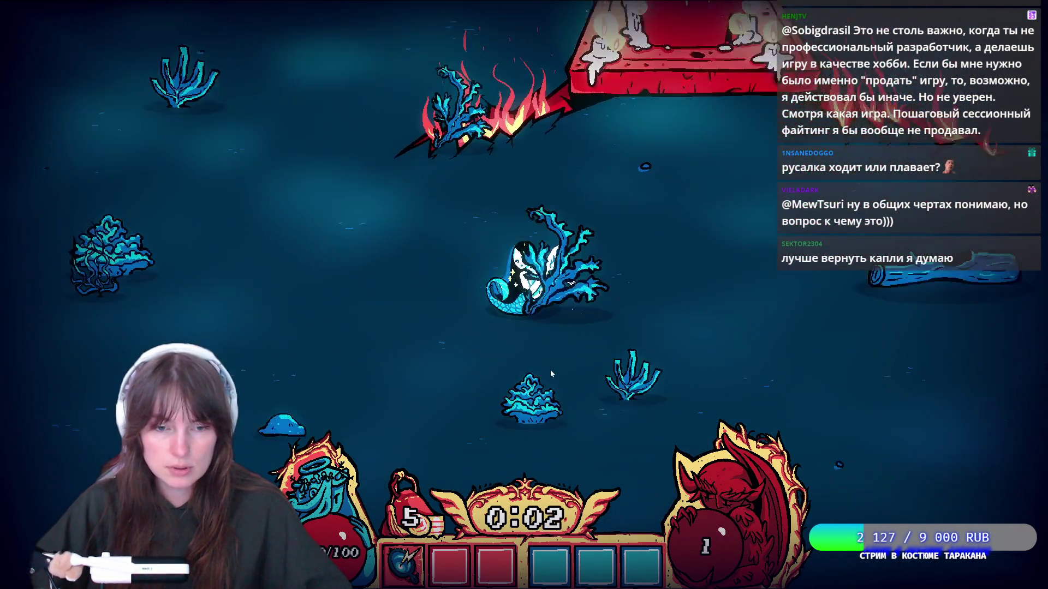
key(d)
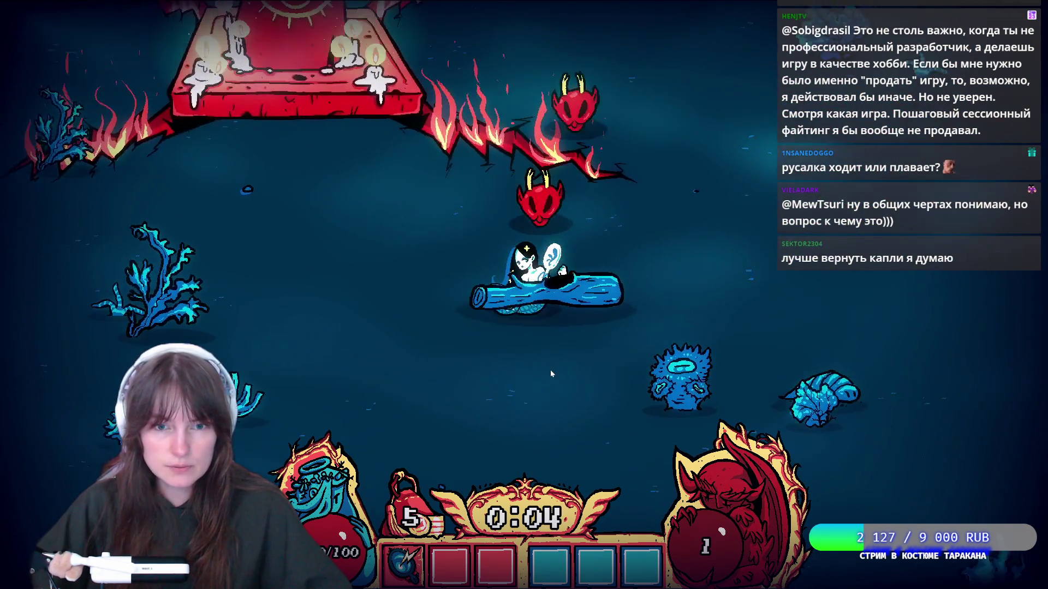
key(w)
key(d)
key(s)
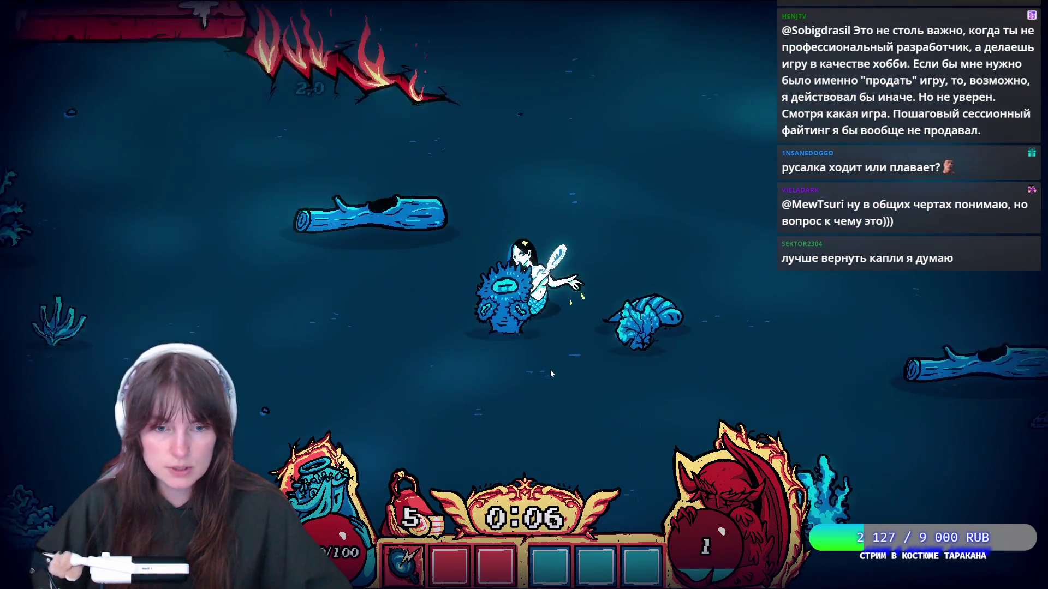
key(w)
key(a)
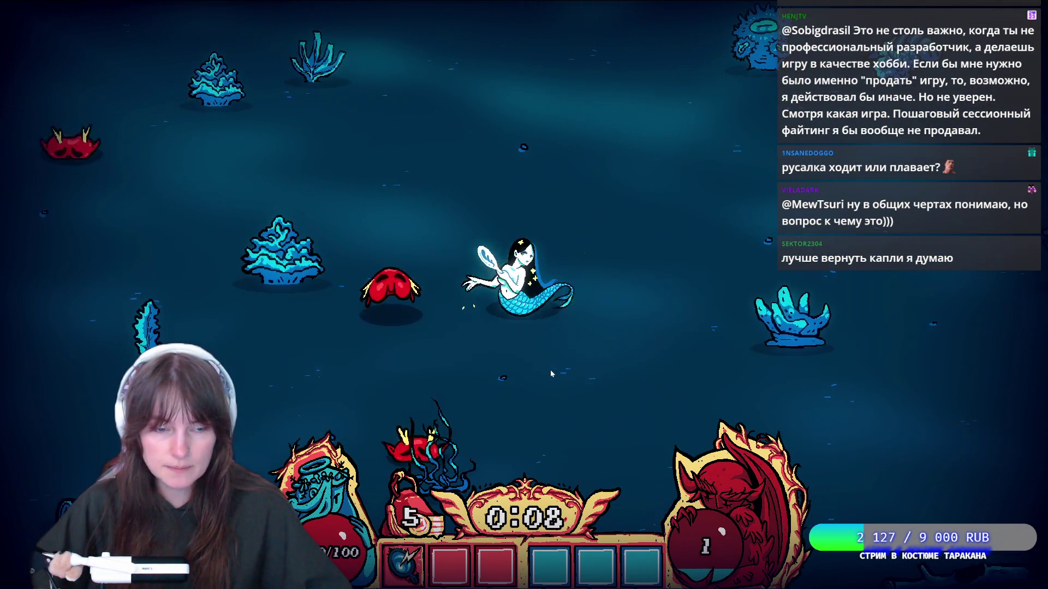
Step: Keep swimming among the corals and crabs until the 0:19 level-up appears
key(a)
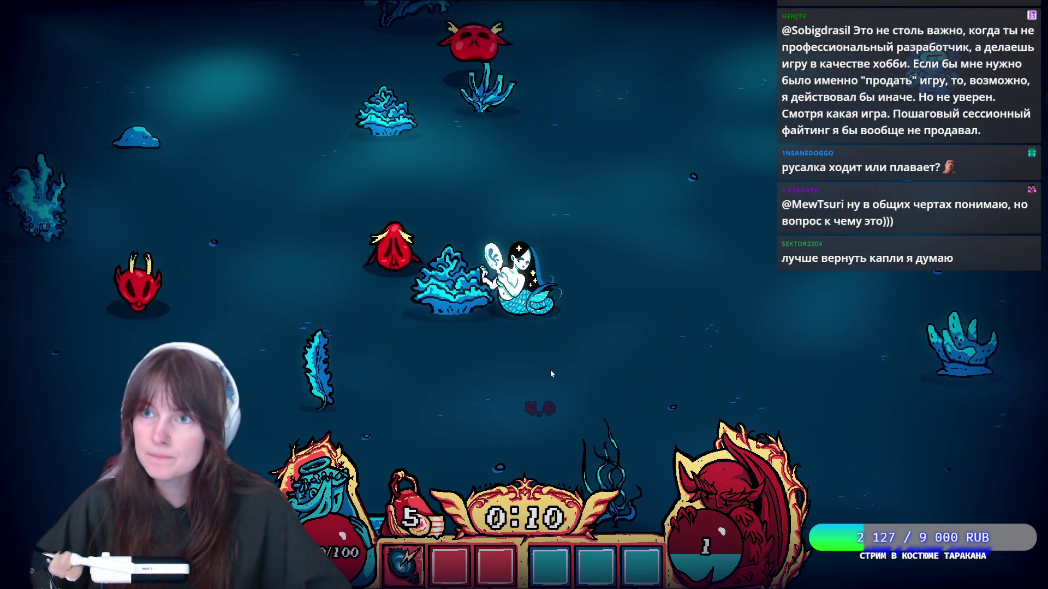
key(d)
key(w)
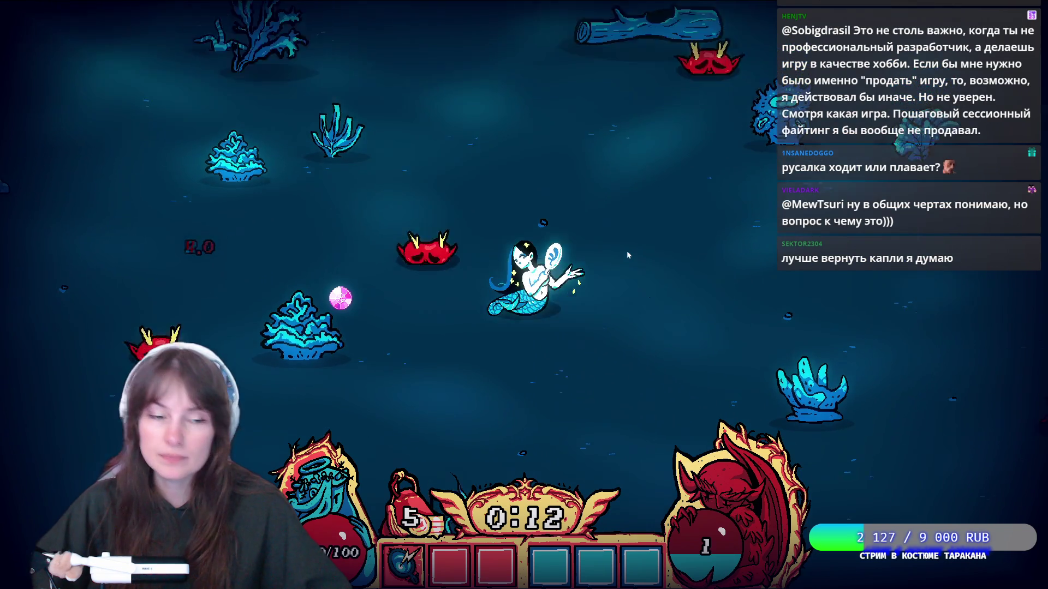
key(a)
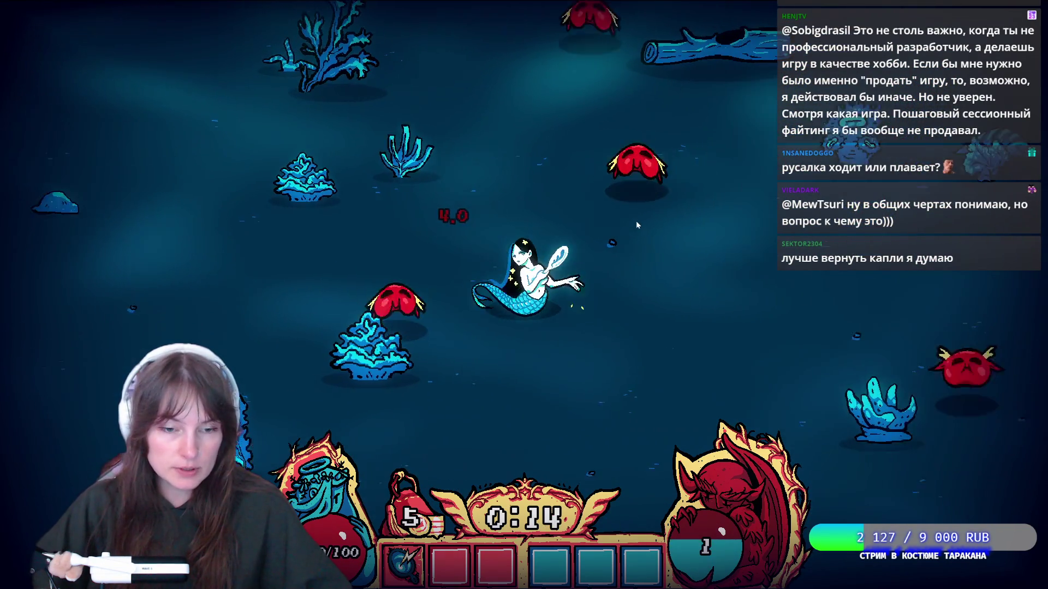
key(d)
key(w)
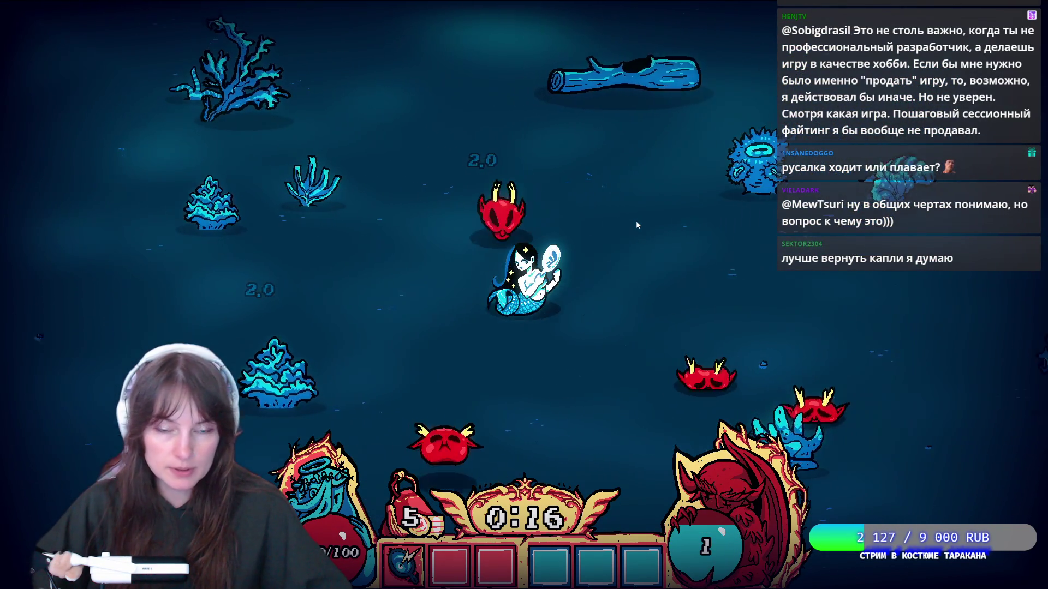
key(a)
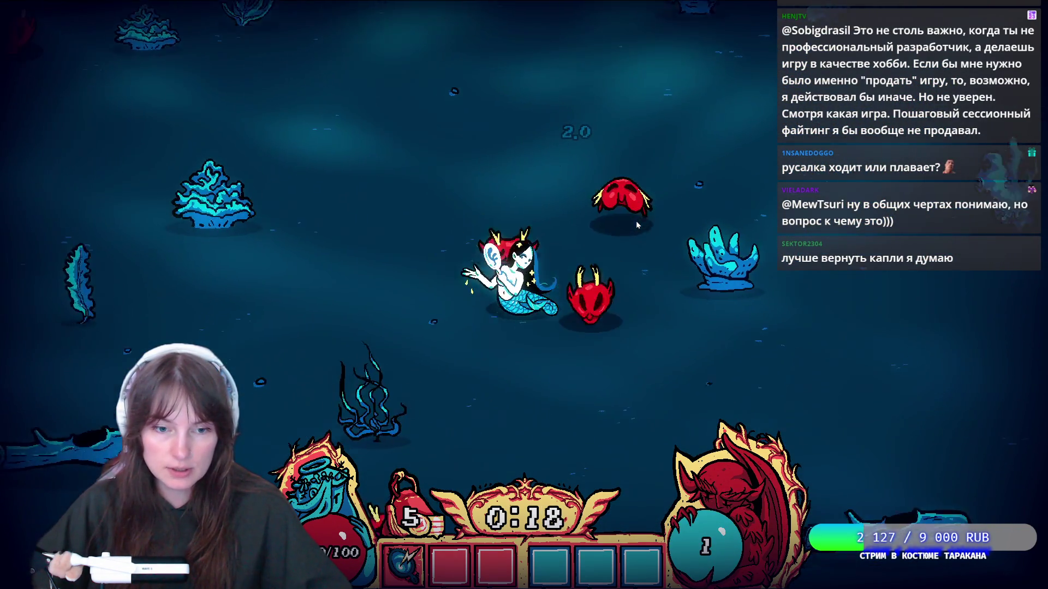
key(a)
key(s)
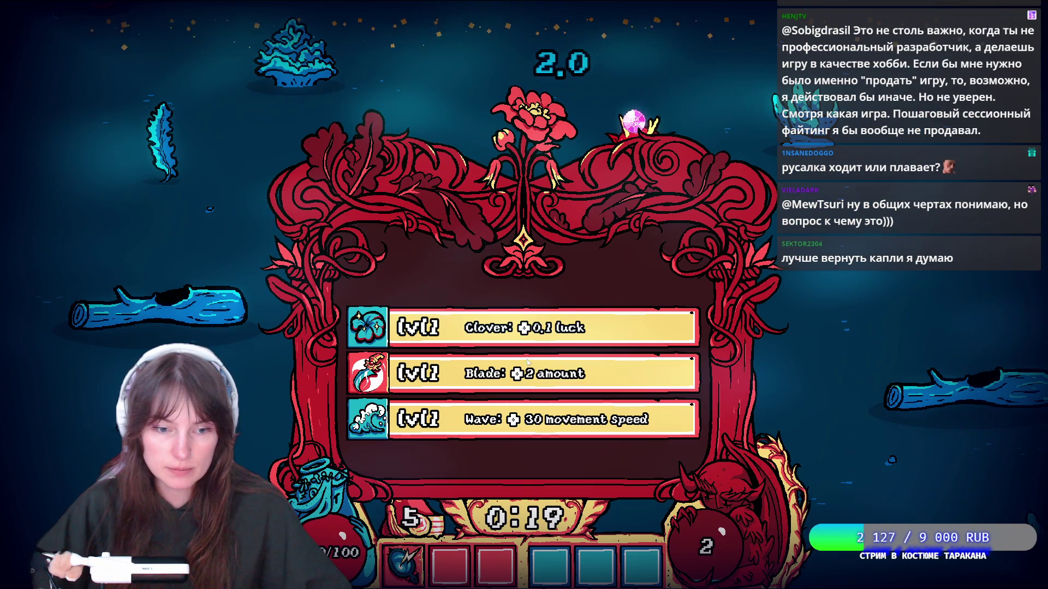
Step: Take the Clover luck upgrade and swim the mermaid around the arena dodging crabs
click(520, 332)
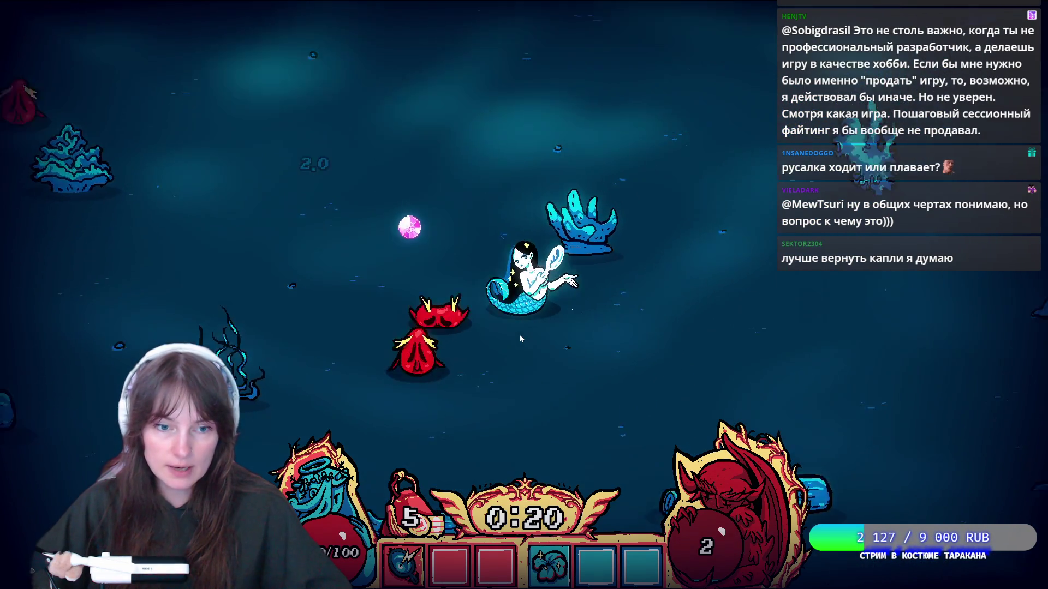
key(w)
key(d)
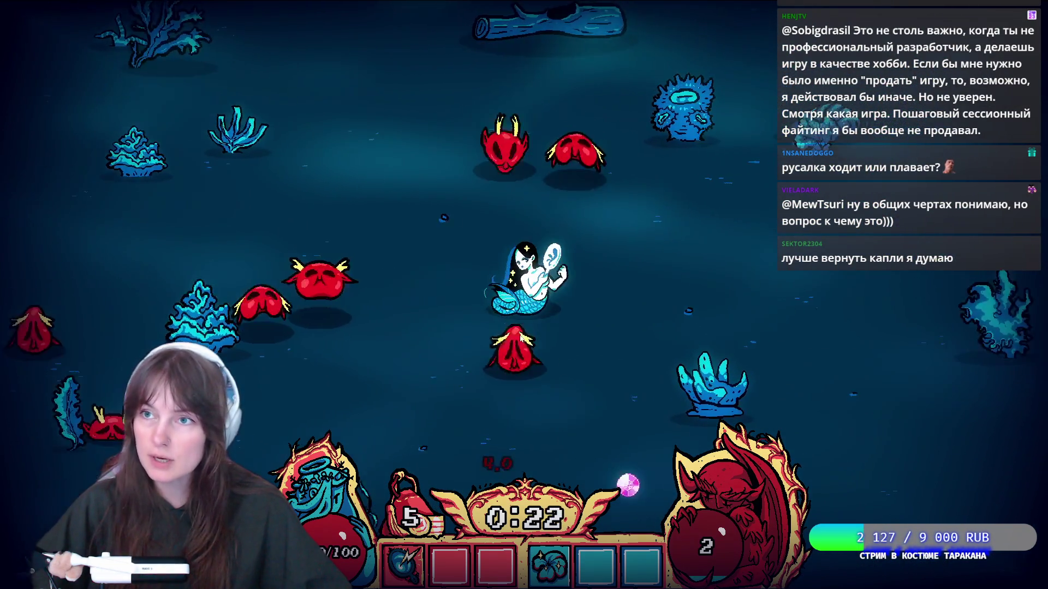
key(d)
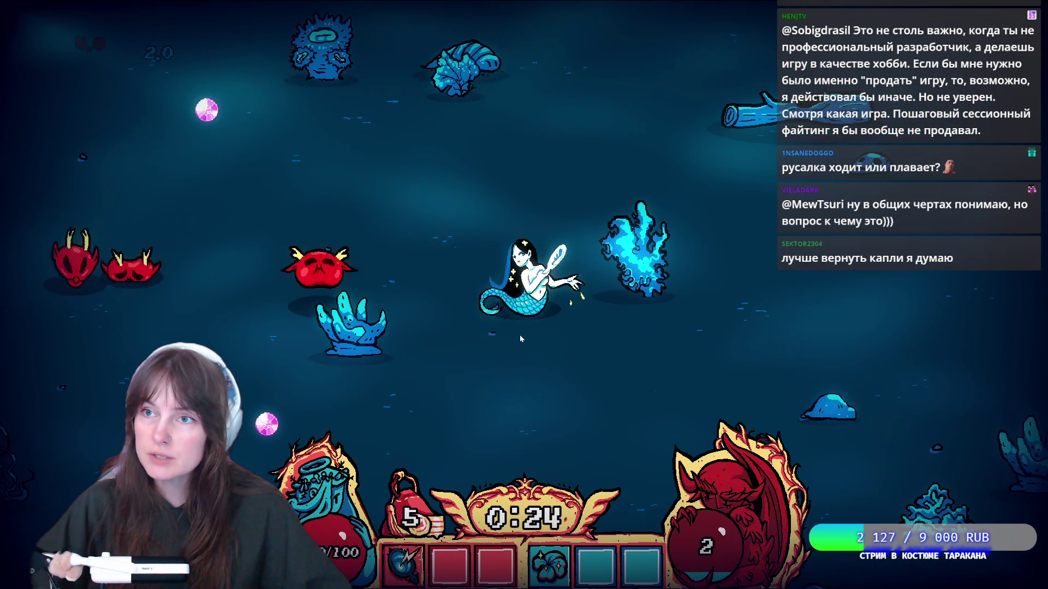
key(w)
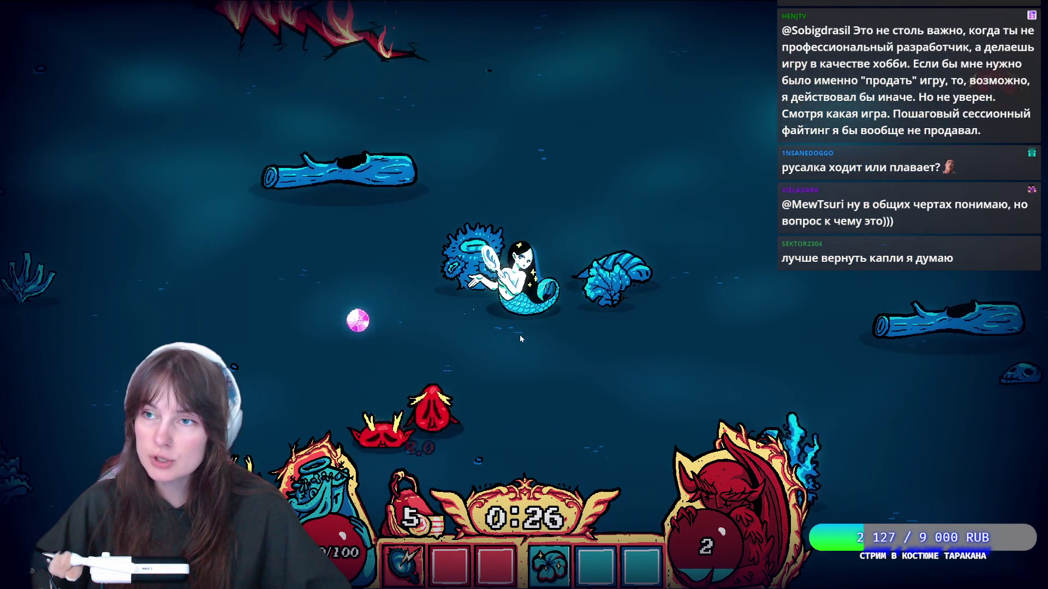
key(s)
key(a)
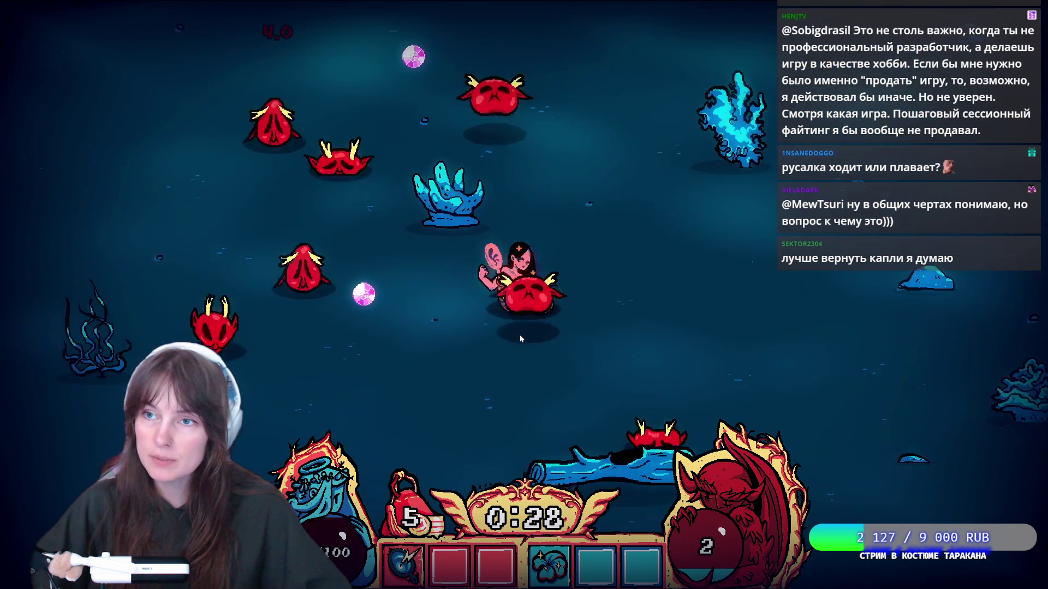
key(s)
key(a)
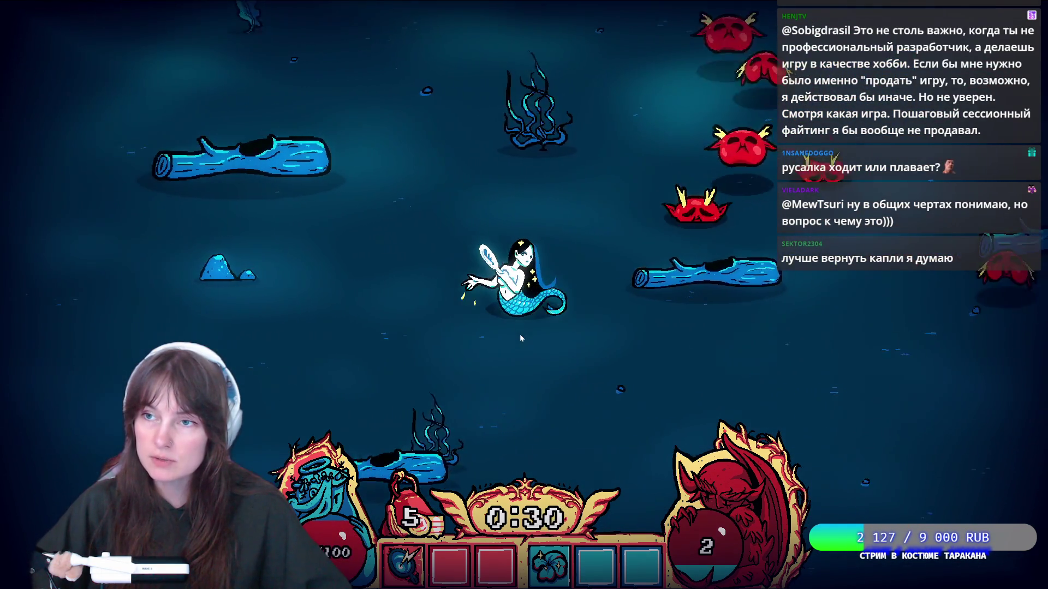
key(s)
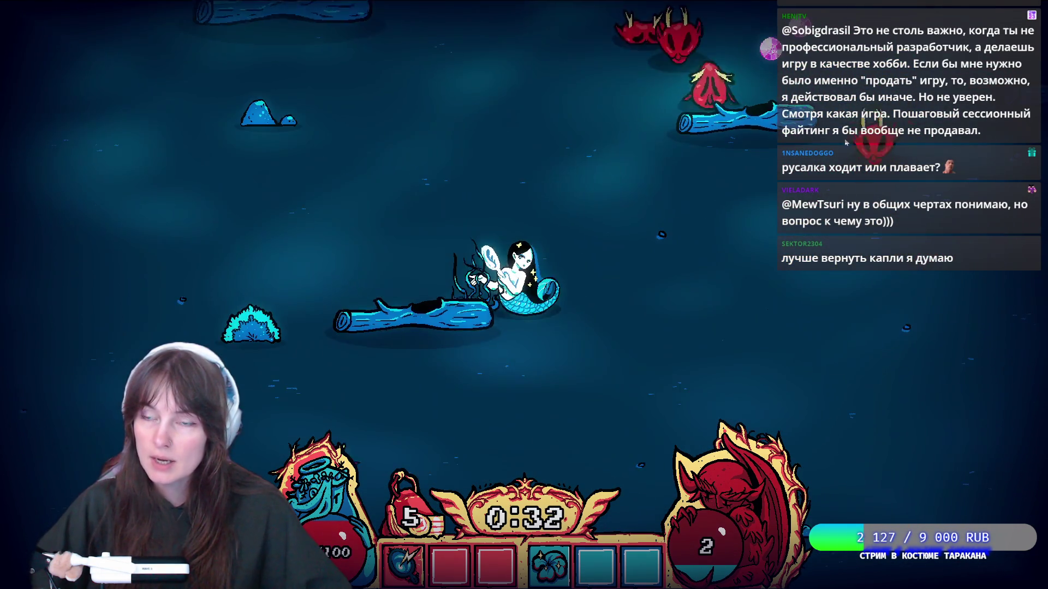
key(d)
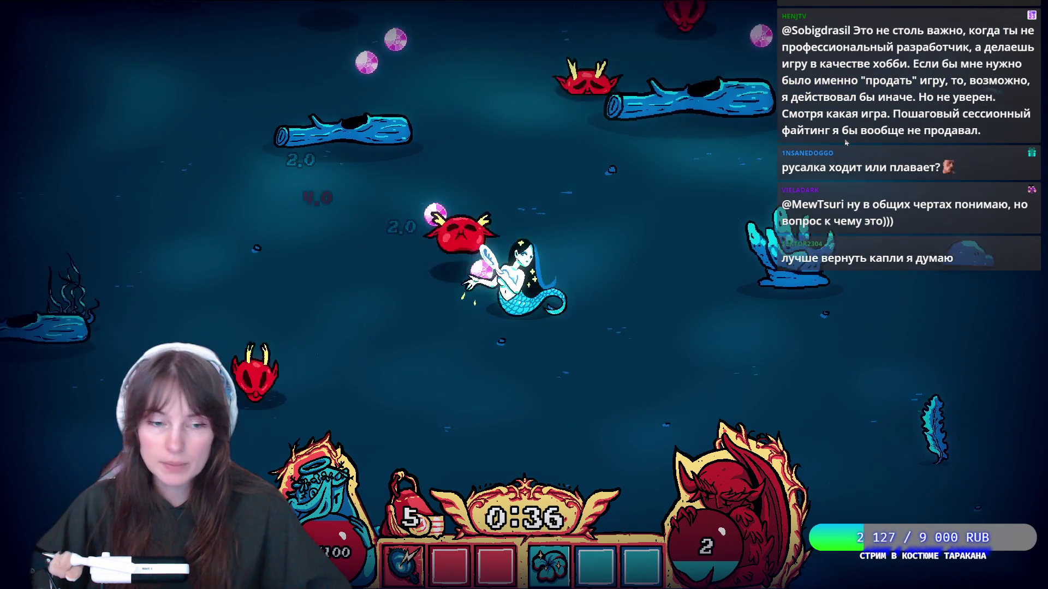
Step: Keep steering the mermaid around the crab swarms with the movement keys
key(w)
key(a)
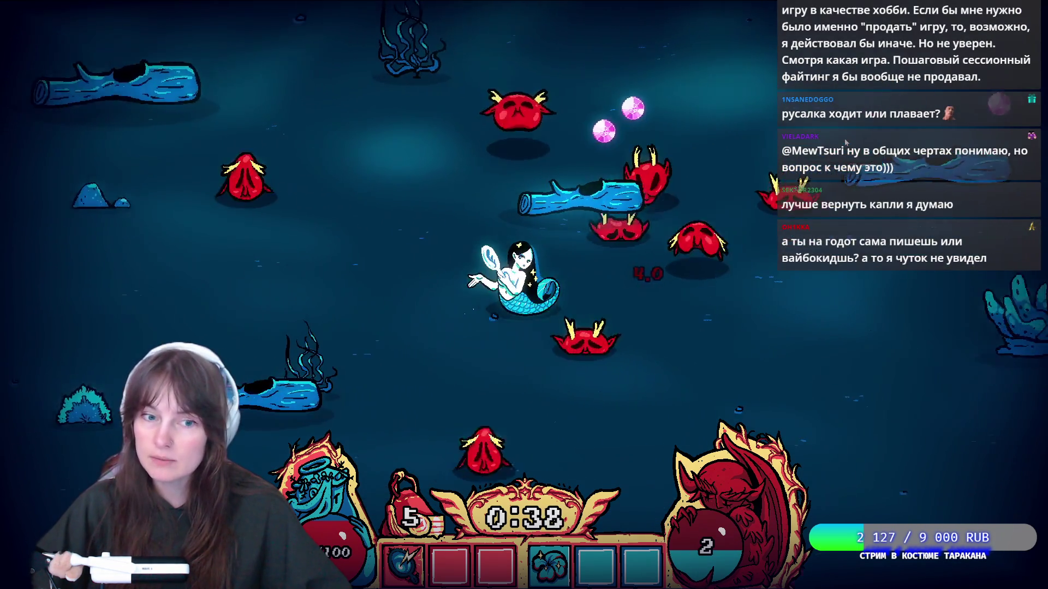
key(a)
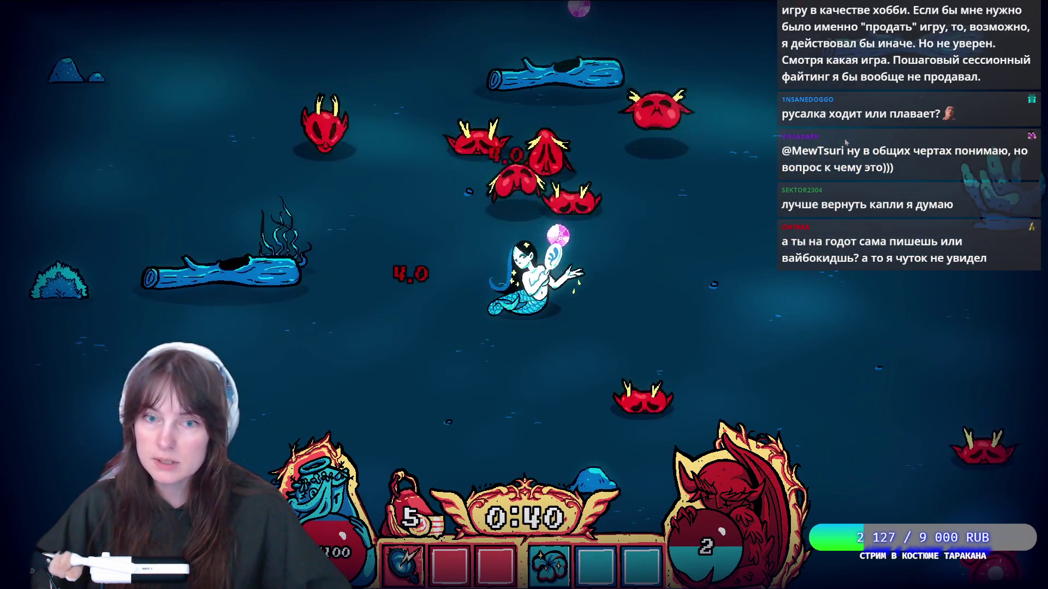
key(s)
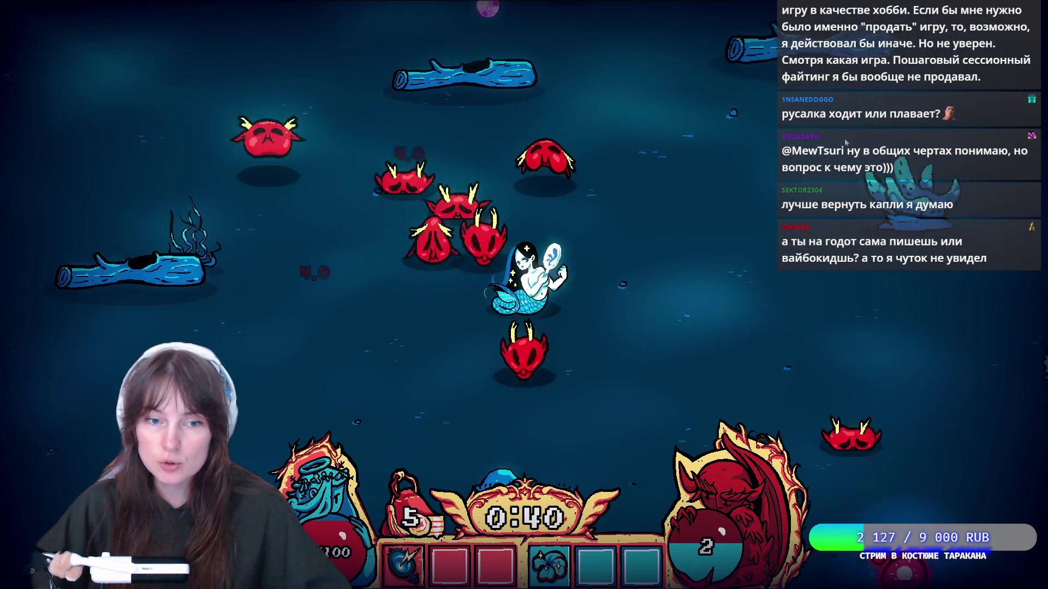
key(w)
key(a)
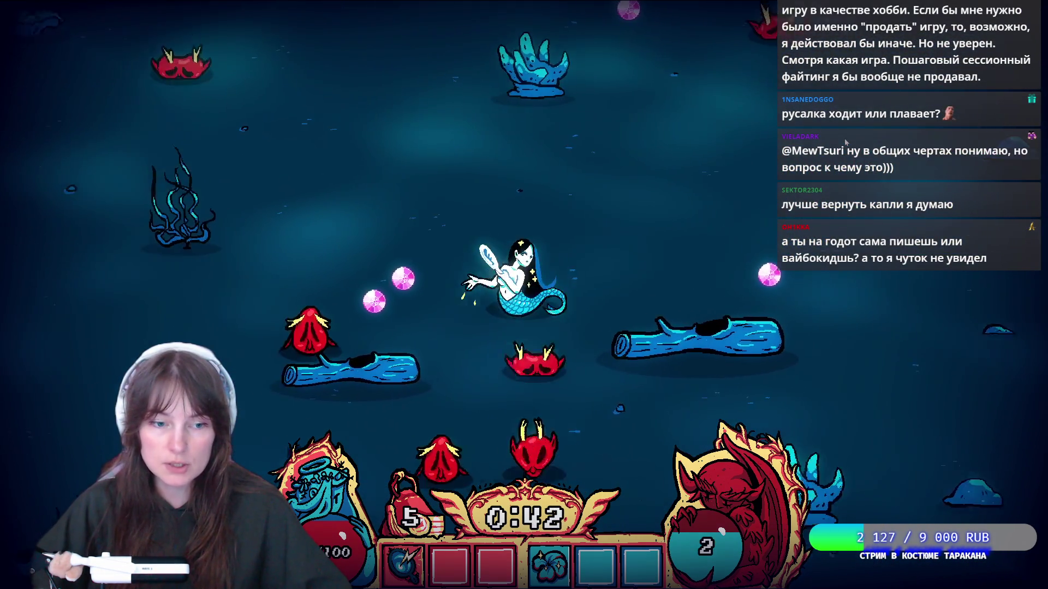
key(d)
key(s)
key(d)
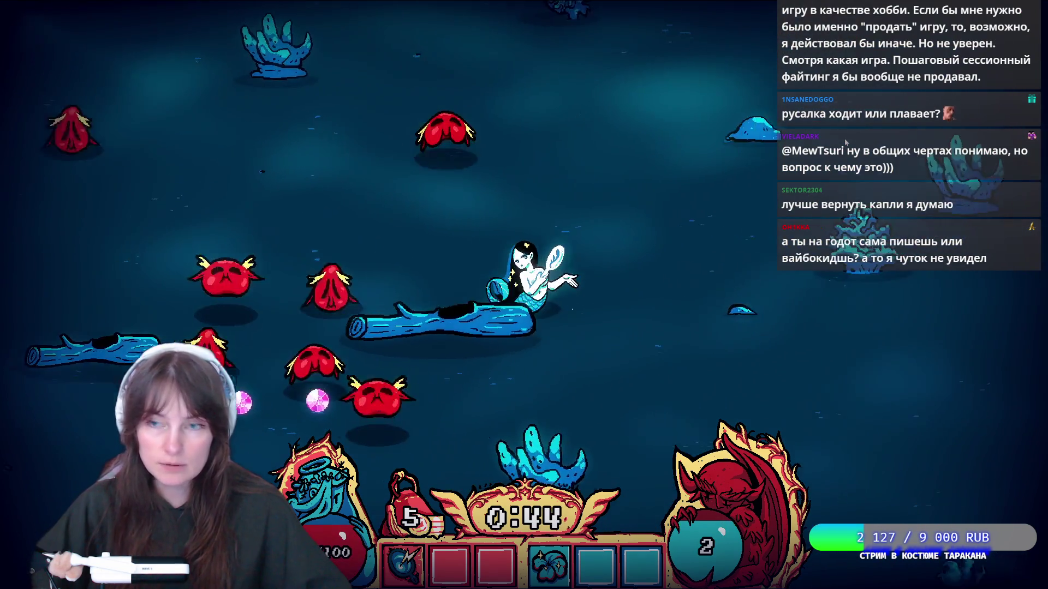
key(s)
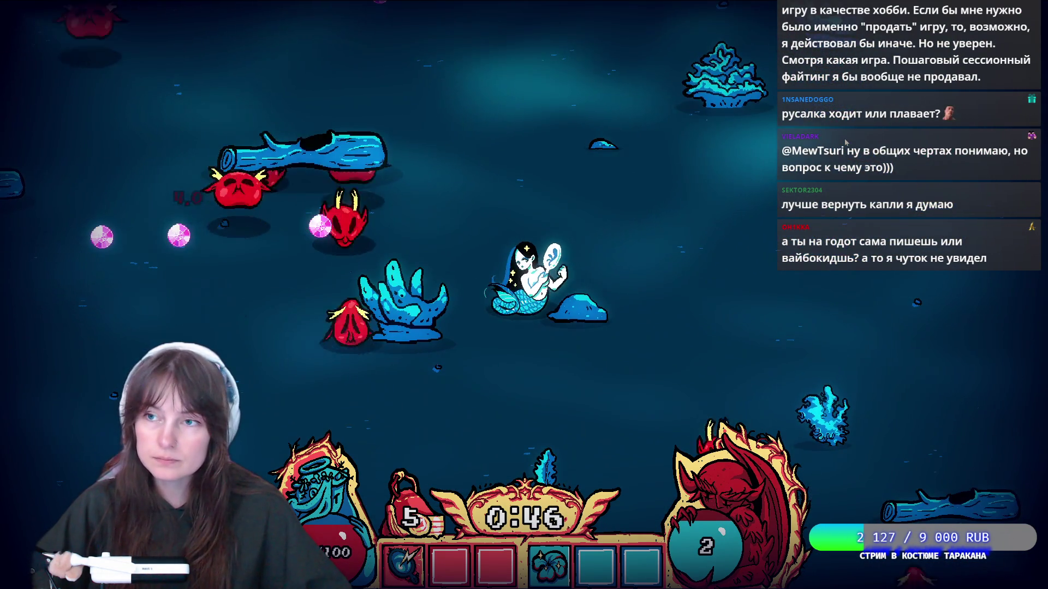
Step: Swim on past the one-minute mark collecting gems until the level-up menu appears
key(s)
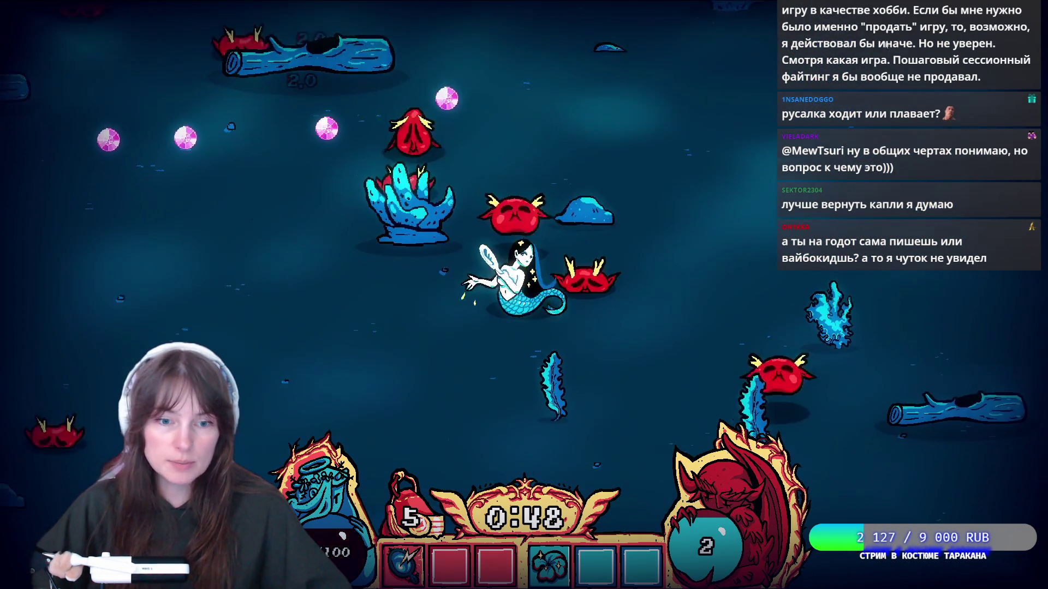
key(w)
key(a)
key(a)
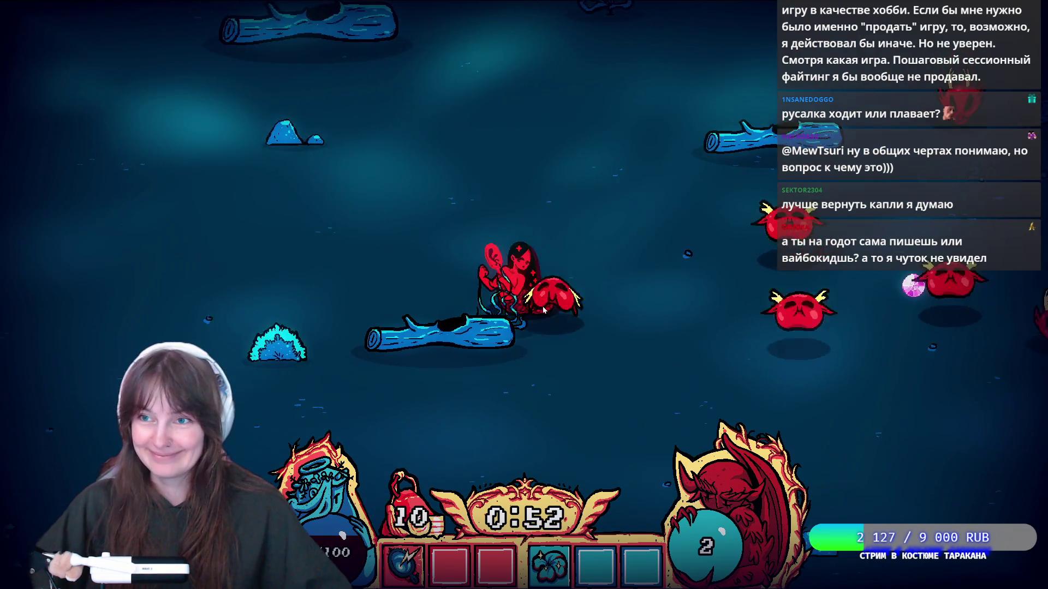
key(w)
key(d)
key(w)
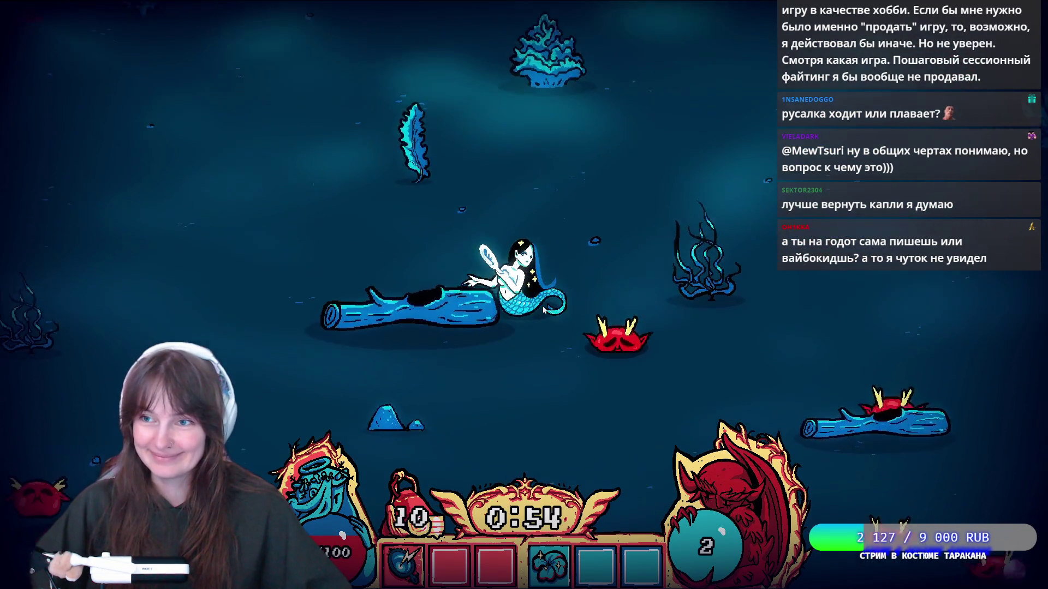
key(d)
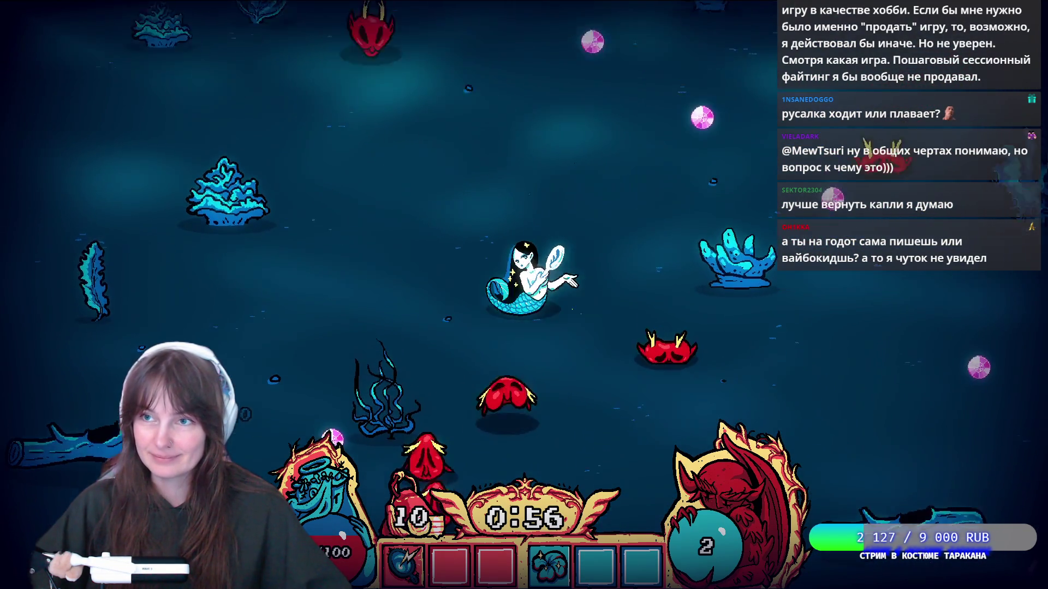
key(a)
key(a)
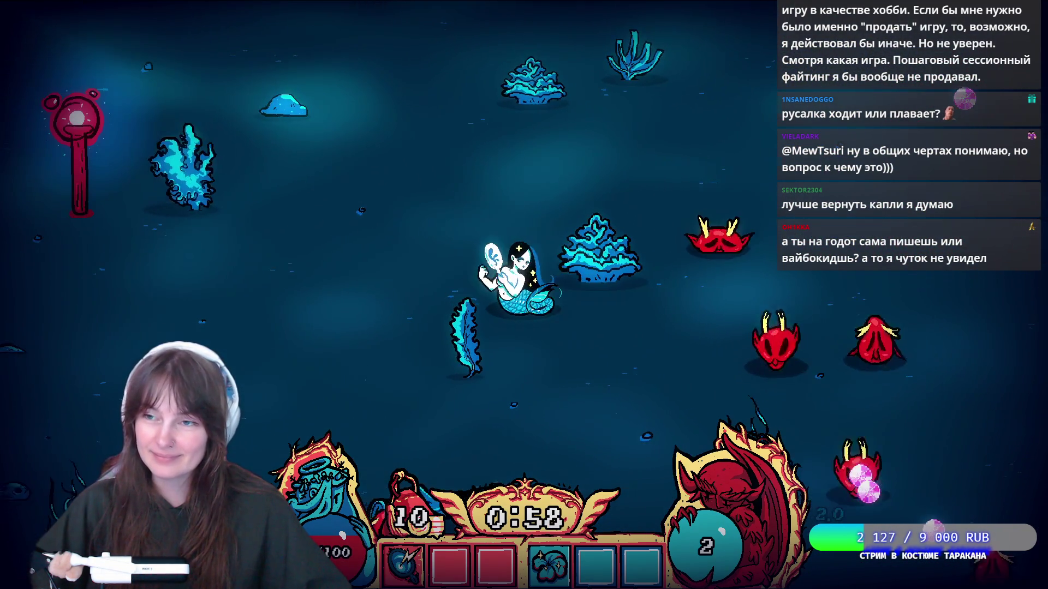
key(w)
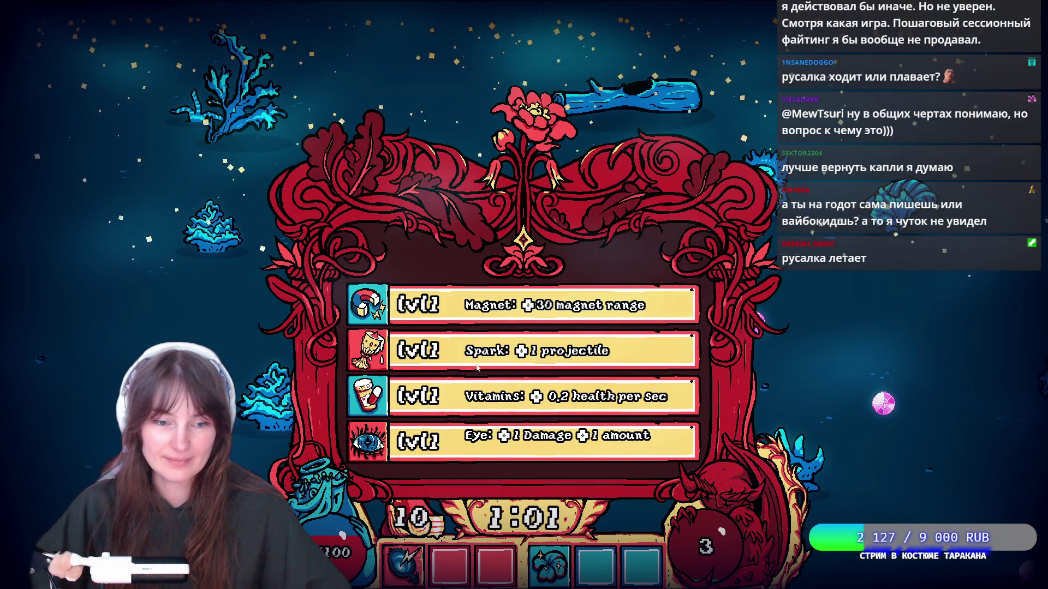
Step: Take the Spark extra-projectile upgrade and keep the mermaid moving among the enemies
click(477, 364)
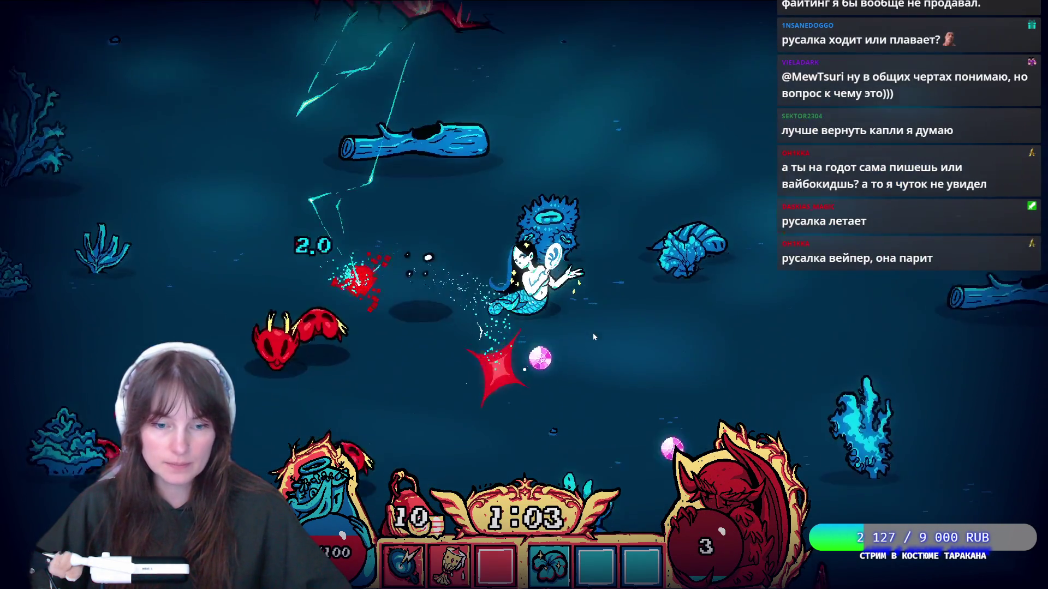
key(w)
key(a)
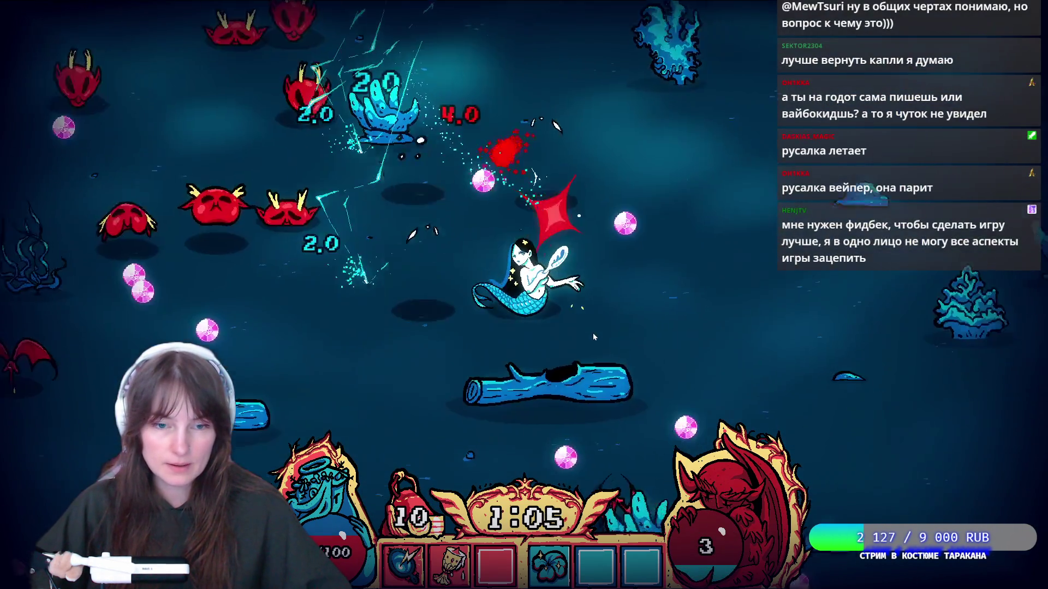
key(d)
key(s)
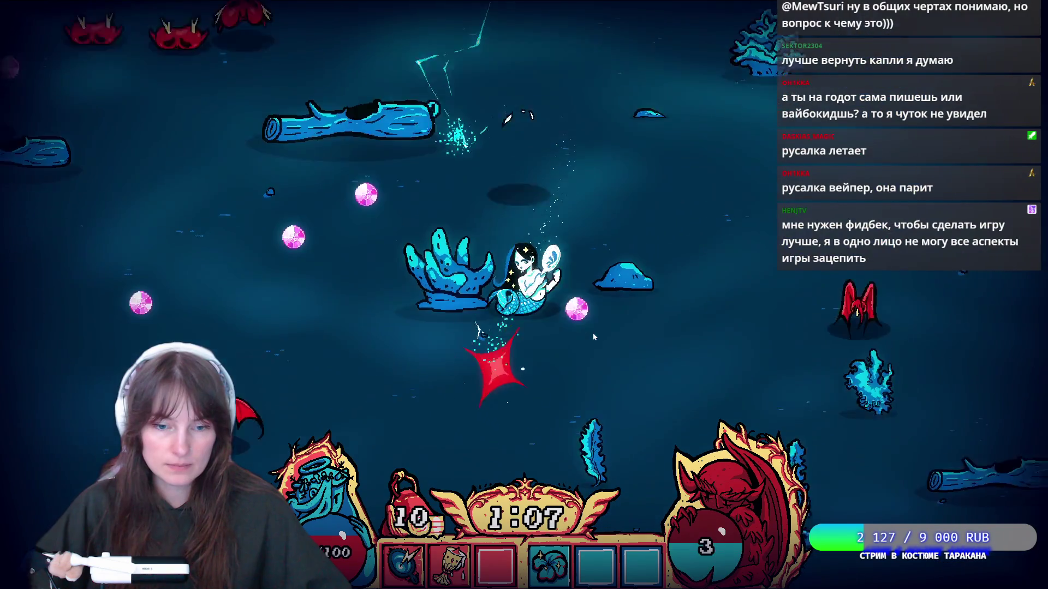
key(s)
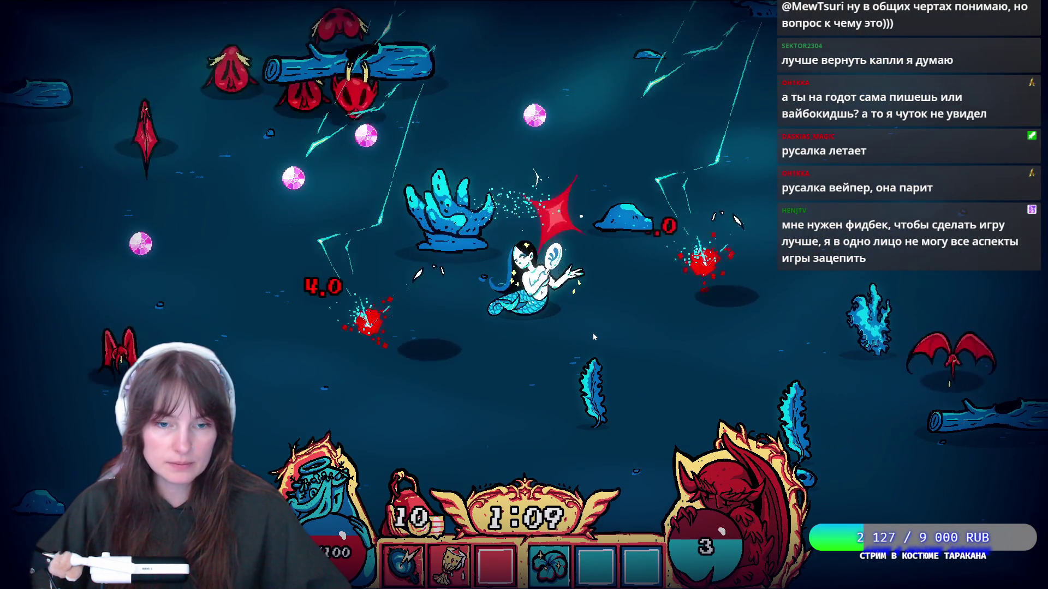
key(d)
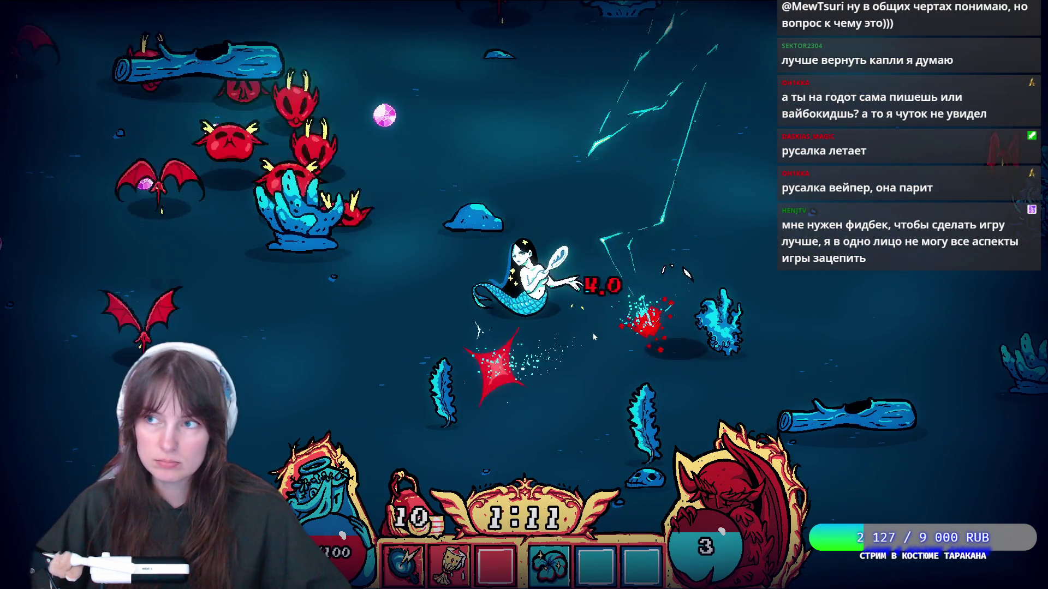
key(s)
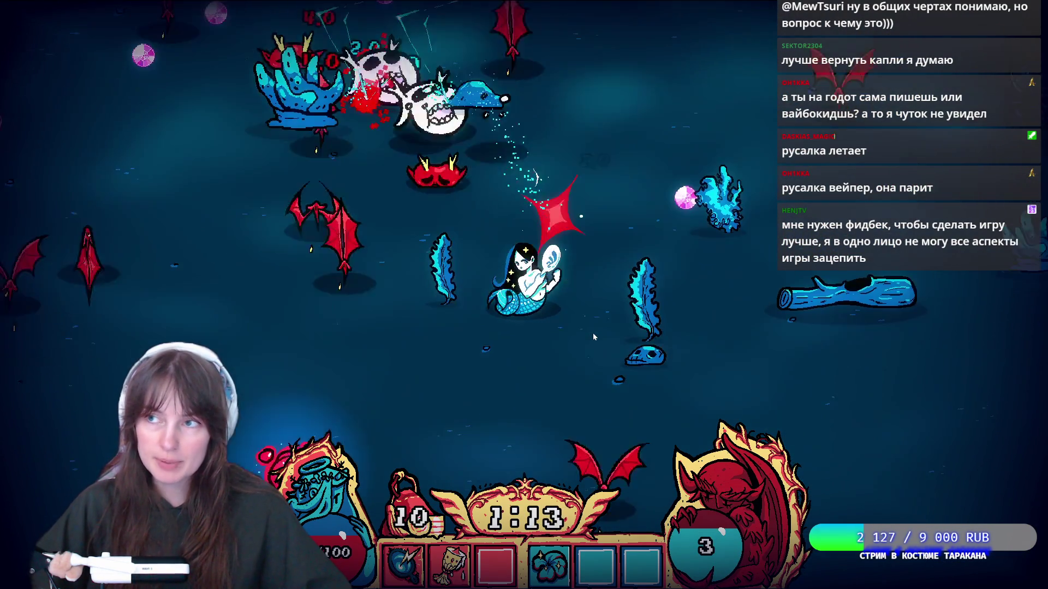
key(d)
key(s)
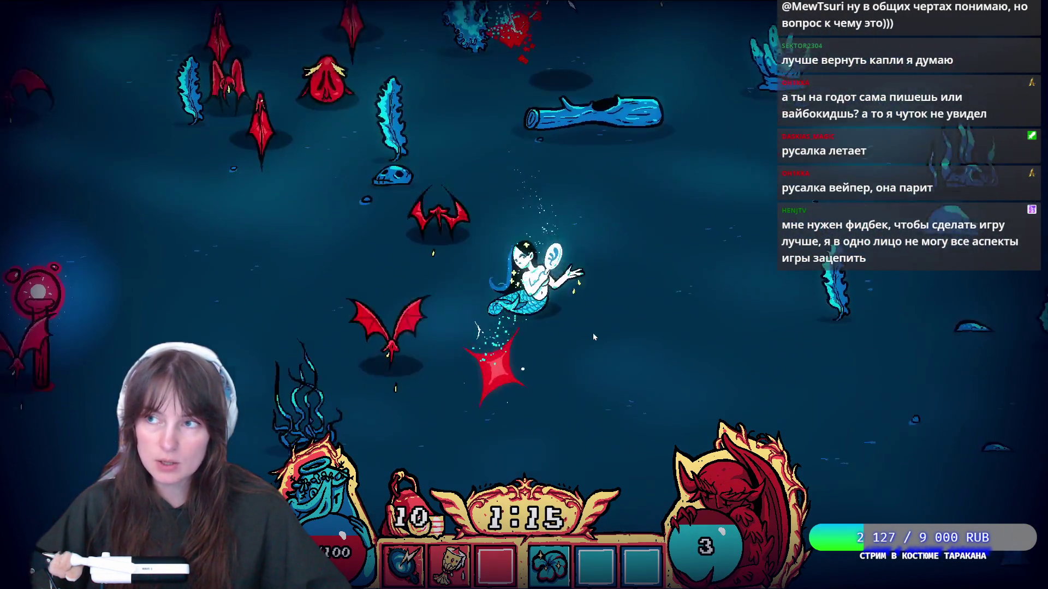
Step: Dodge the bats and crabs while lightning strikes, then pause the run with Escape
key(a)
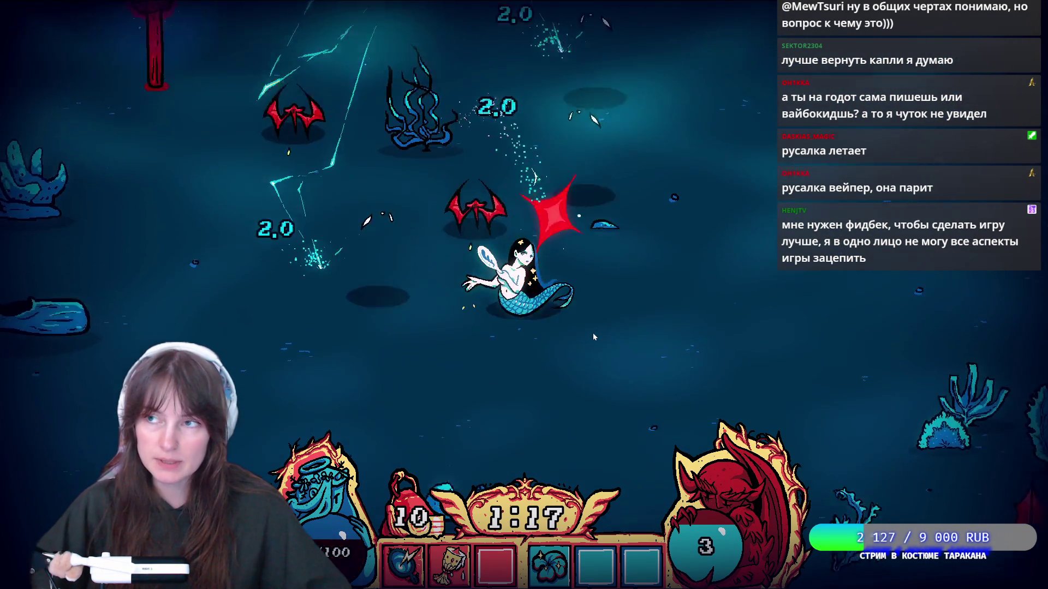
key(s)
key(a)
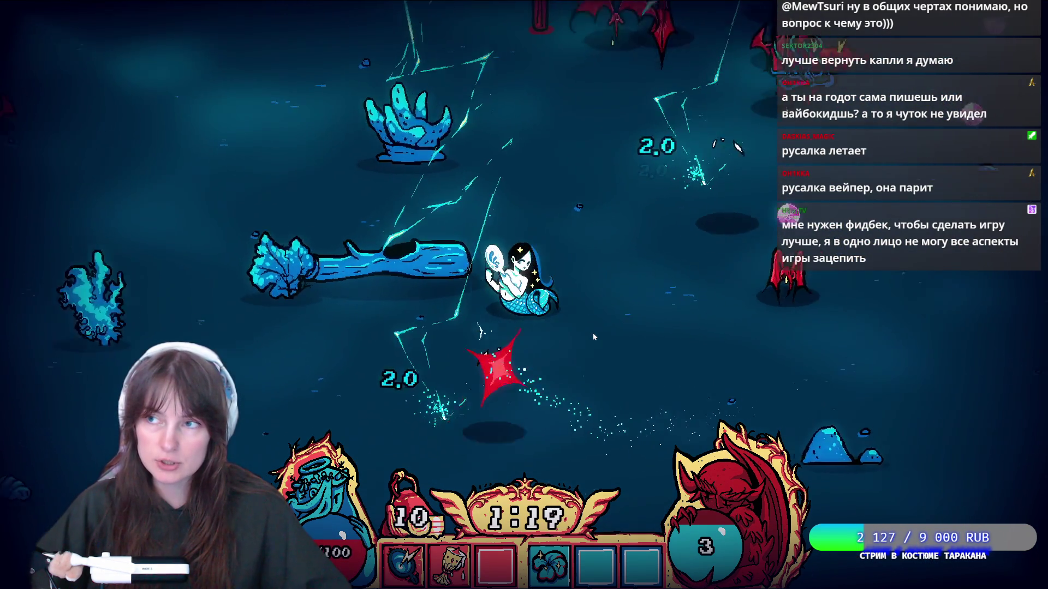
key(a)
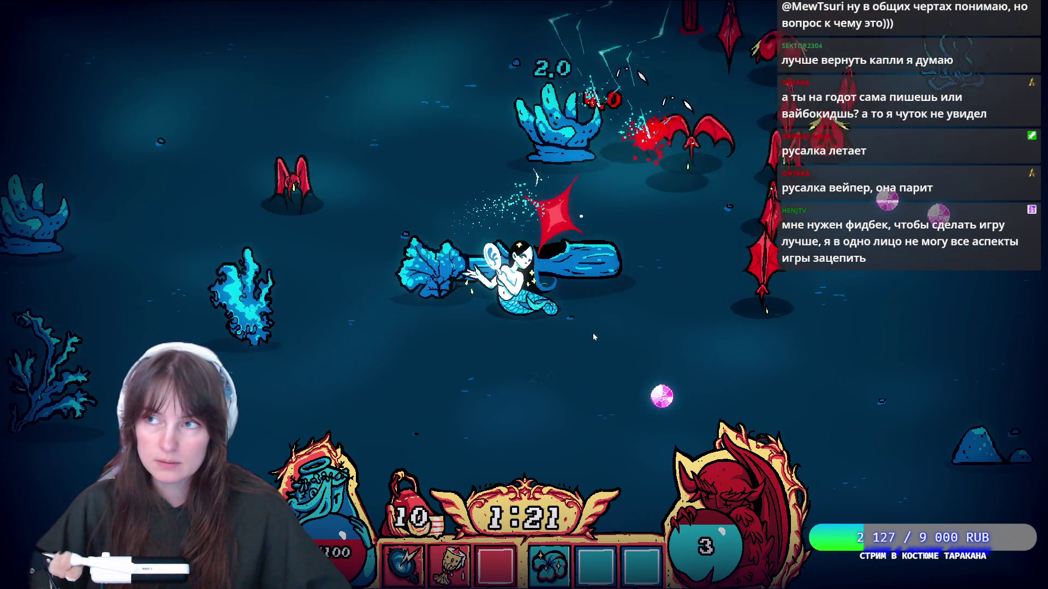
key(s)
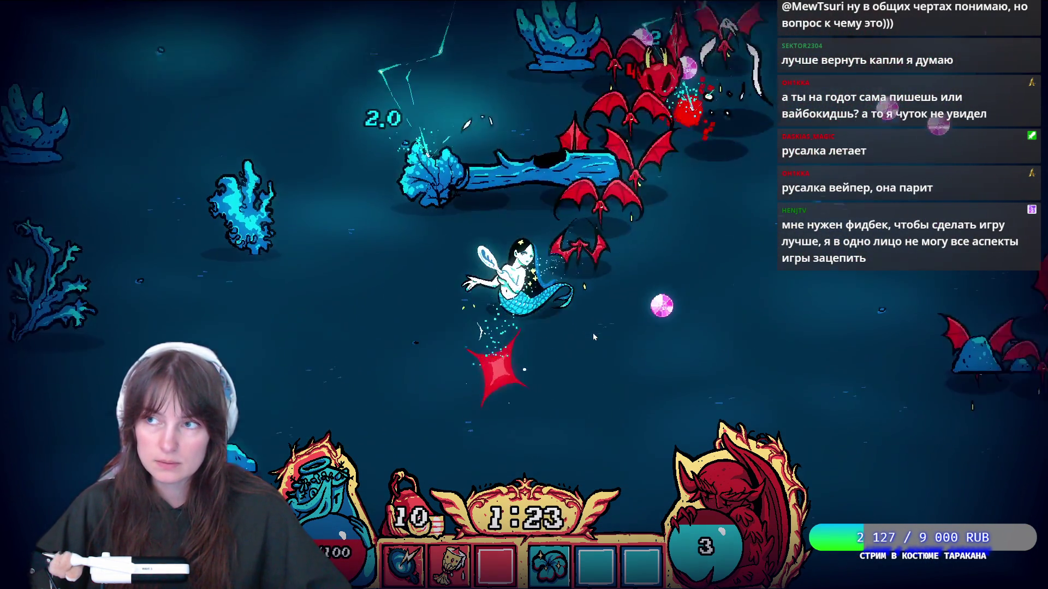
key(a)
key(w)
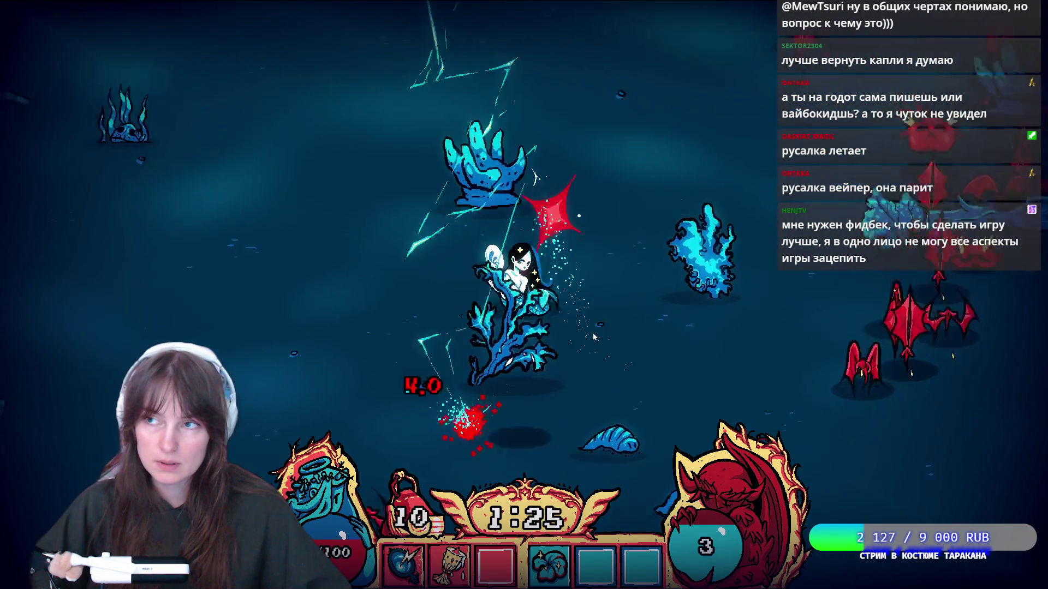
key(w)
key(a)
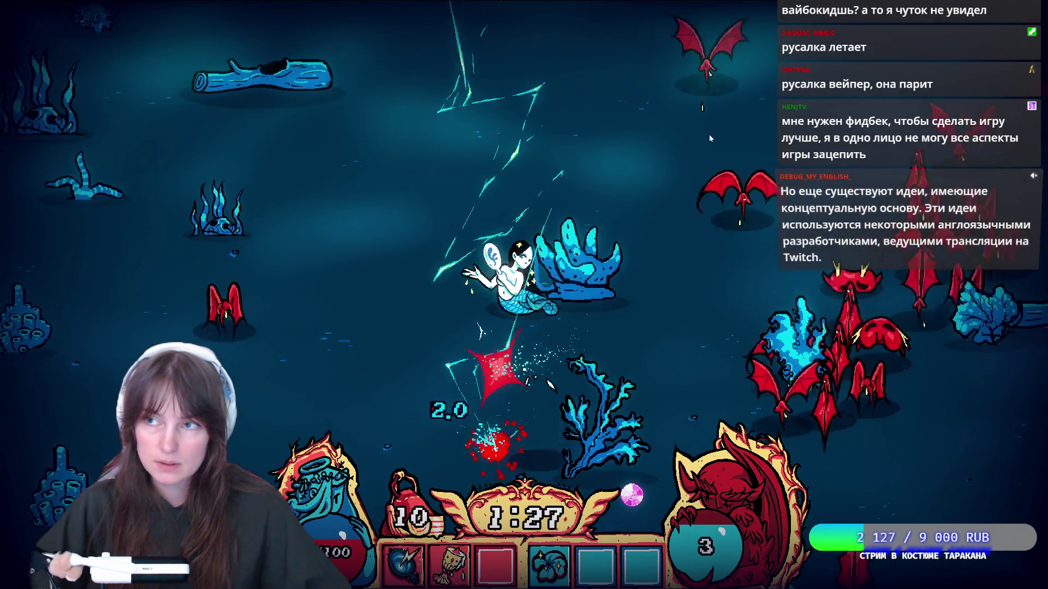
key(Escape)
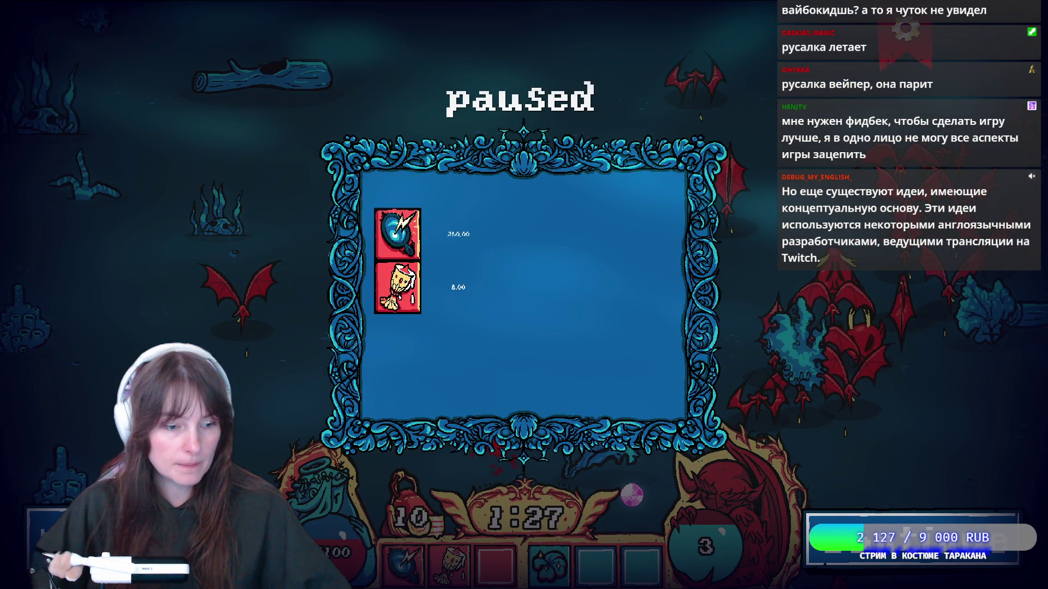
Step: Leave the paused game and close the running playtest window with F8
key(Escape)
key(F8)
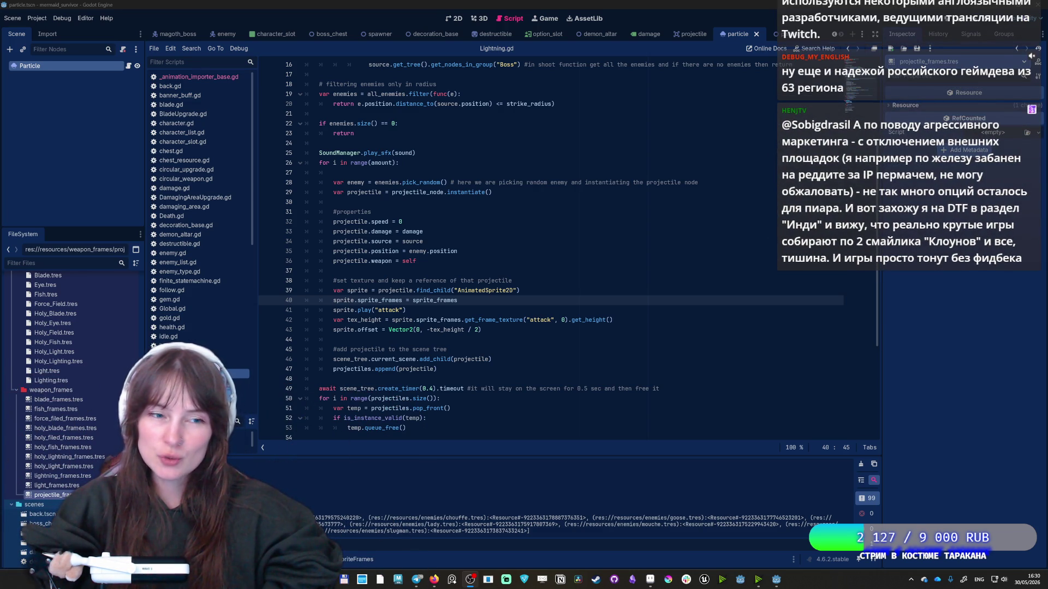
Step: Move the cursor to the end of line 39 in Lightning.gd
key(Up)
key(End)
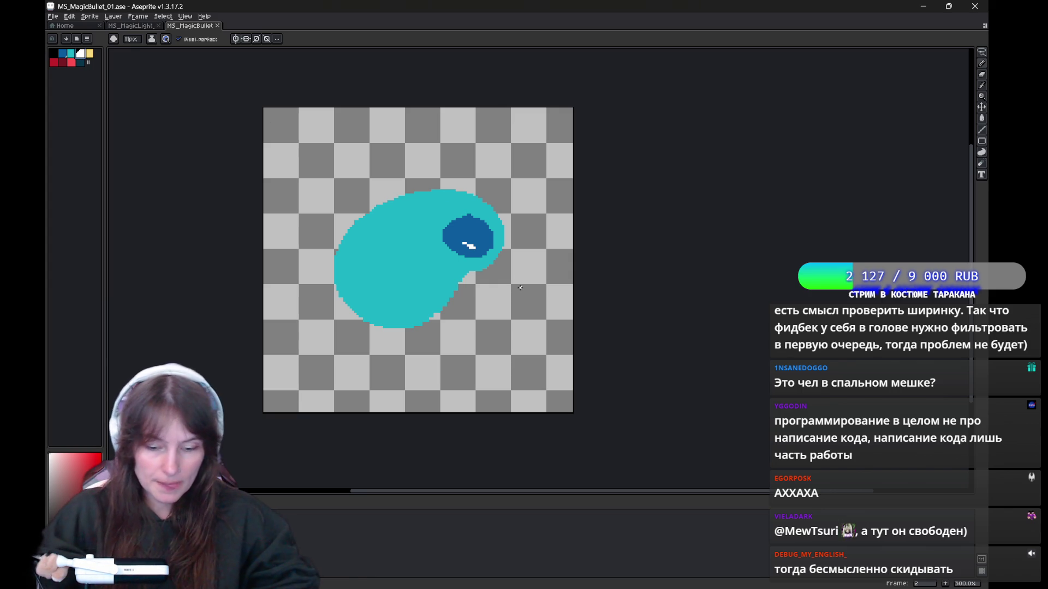
Step: Draw a short white highlight in the dark blue eye, undoing the stray extra marks
drag(491, 290, 474, 313)
key(space)
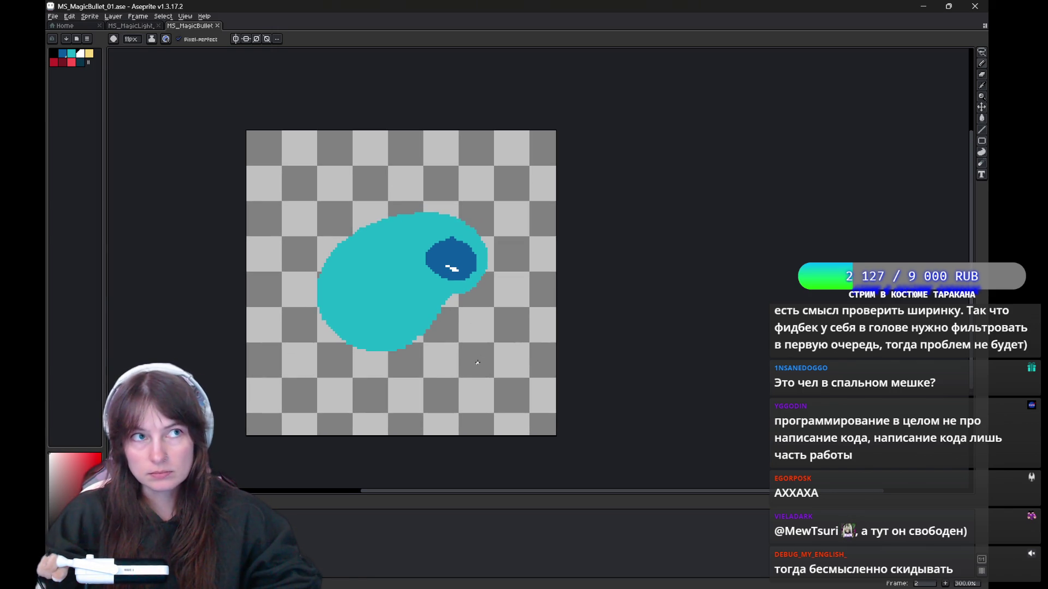
drag(444, 266, 451, 268)
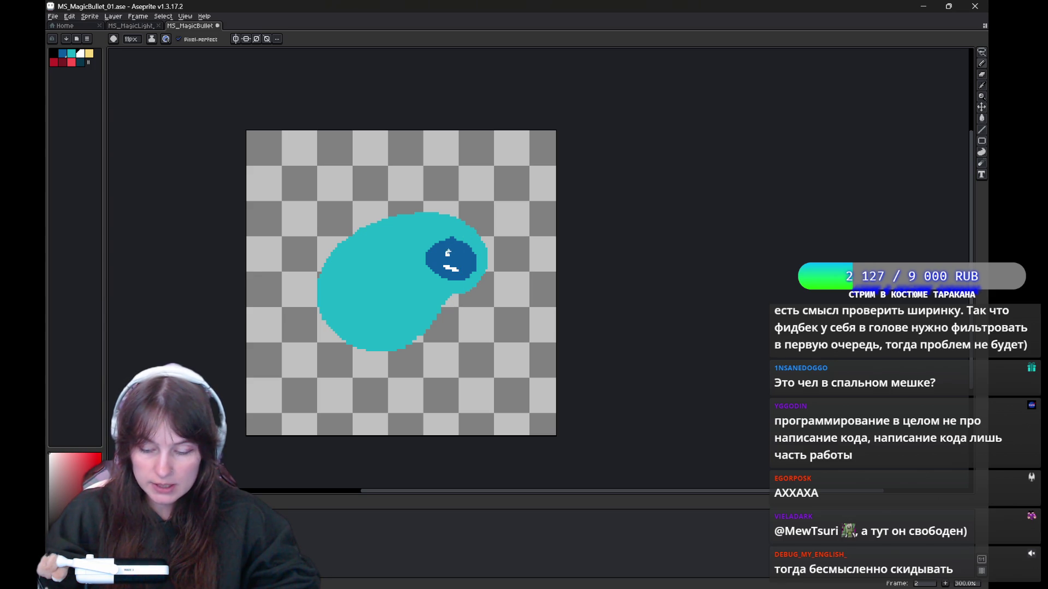
key(v)
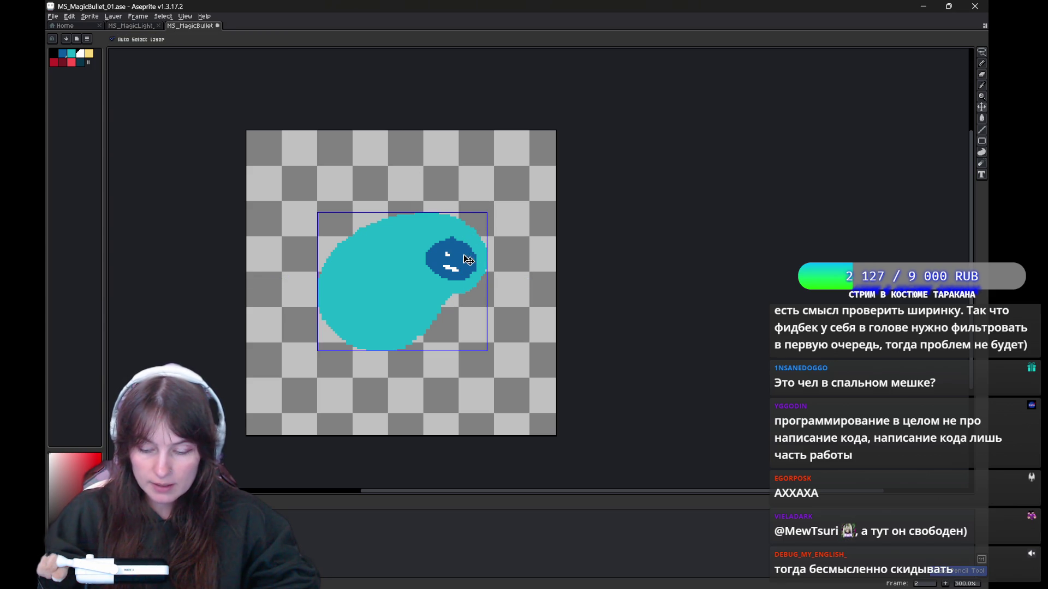
key(b)
click(453, 251)
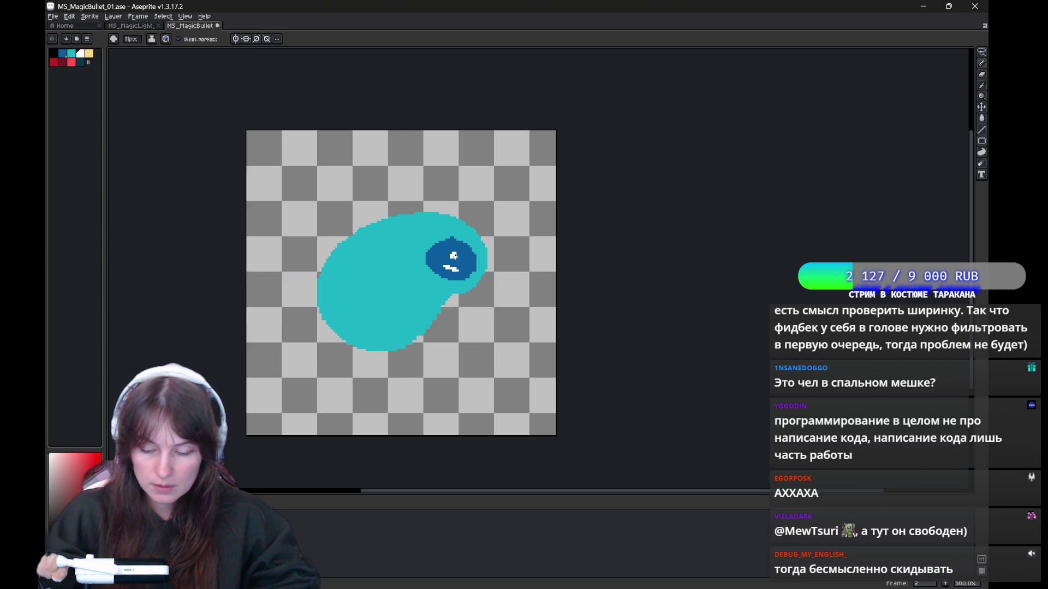
key(ctrl+z)
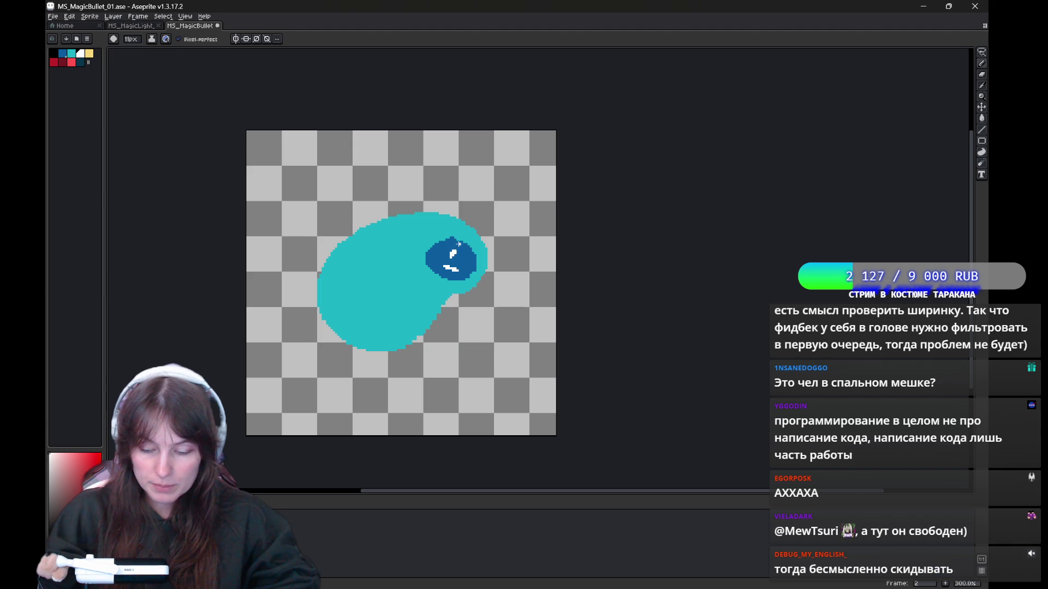
key(ctrl+z)
click(456, 256)
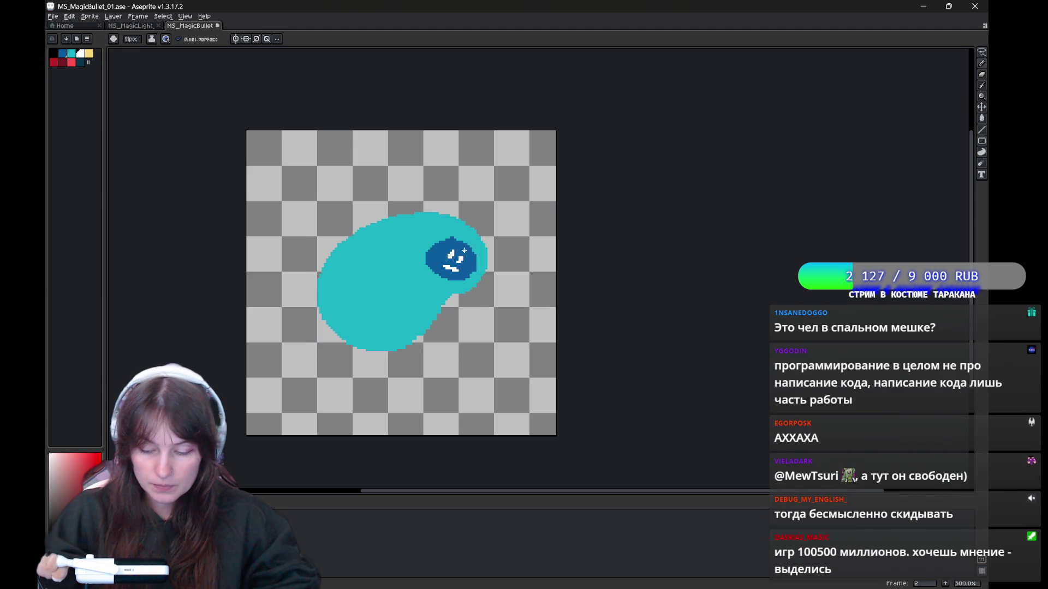
key(ctrl+z)
key(ctrl+z)
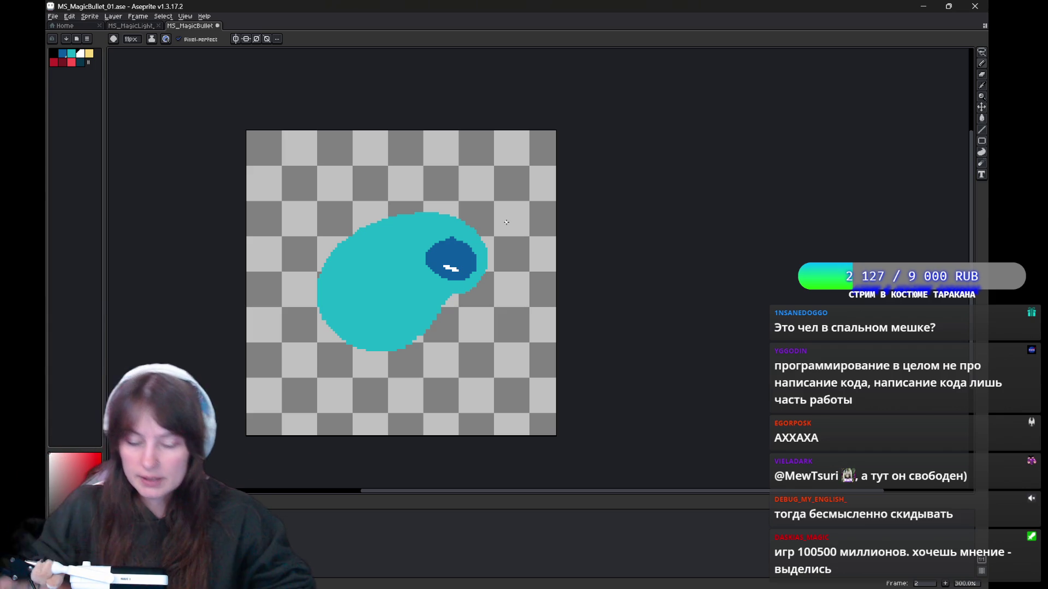
Step: Try a second white eye, undo it, sample the blob's dark blue and cyan, and recentre the view
drag(461, 257, 460, 261)
key(ctrl)
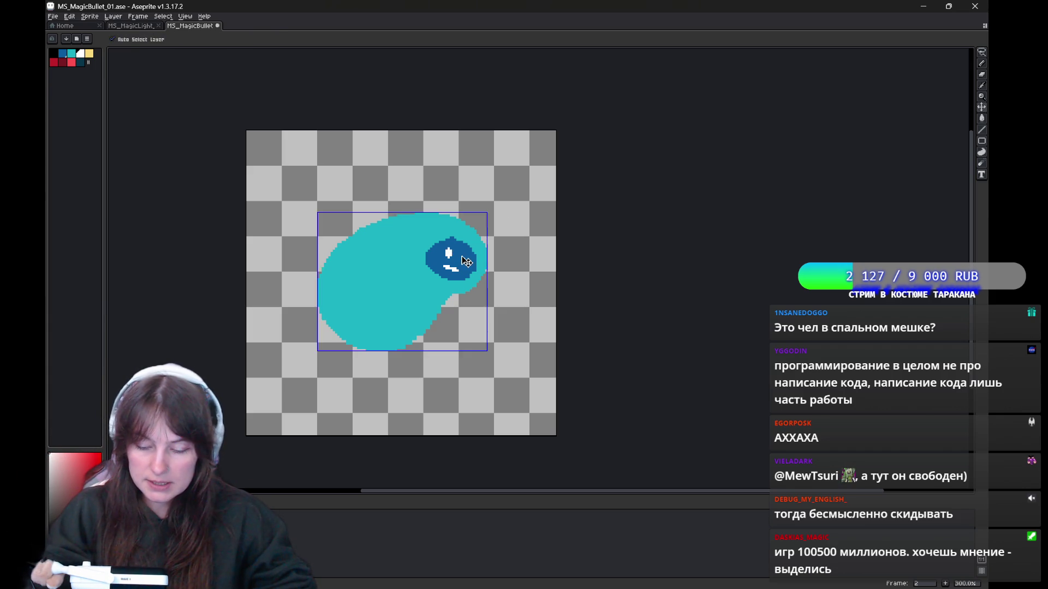
key(ctrl)
key(ctrl+z)
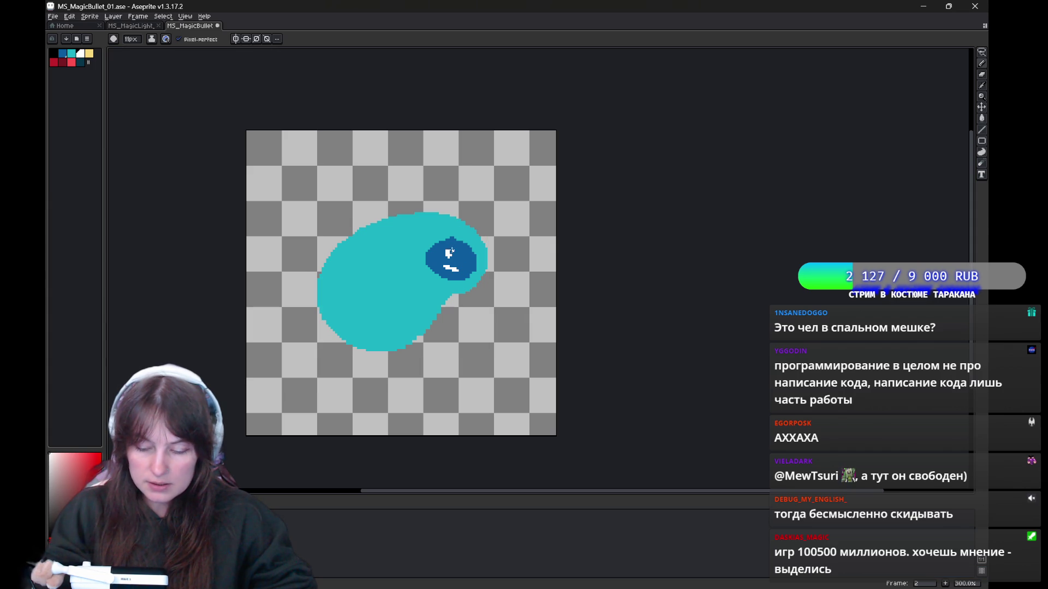
alt+click(448, 253)
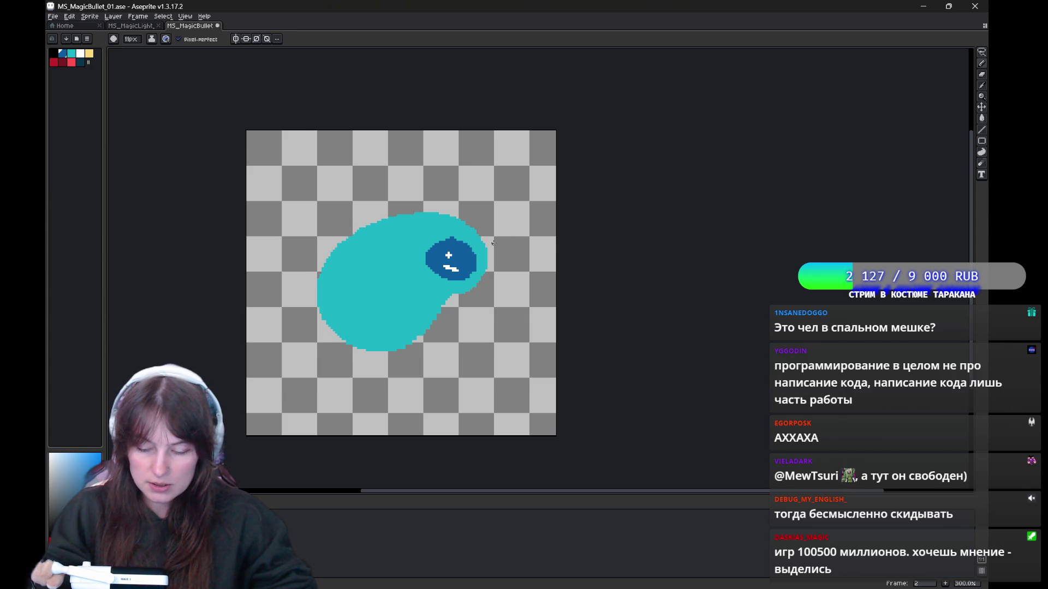
alt+click(459, 259)
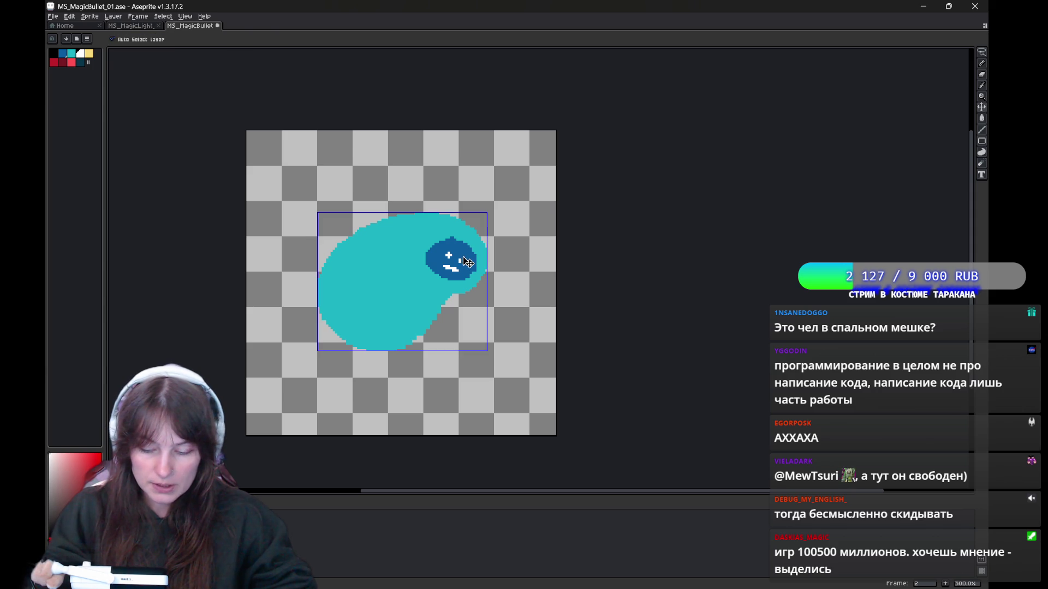
key(ctrl+z)
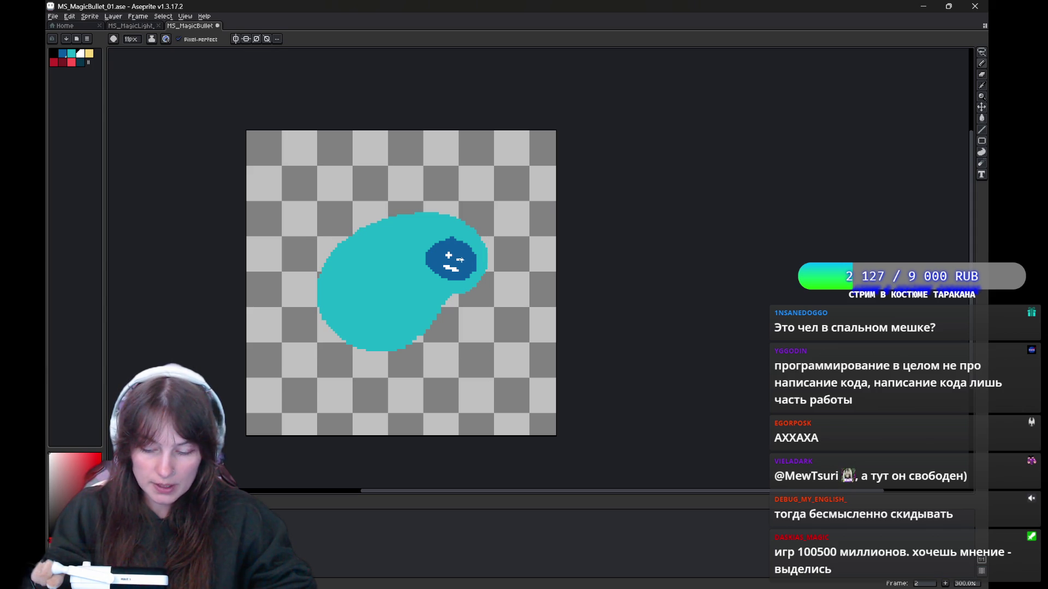
mouse_move(566, 279)
mouse_down()
mouse_move(671, 213)
mouse_move(716, 131)
mouse_up()
alt+click(508, 216)
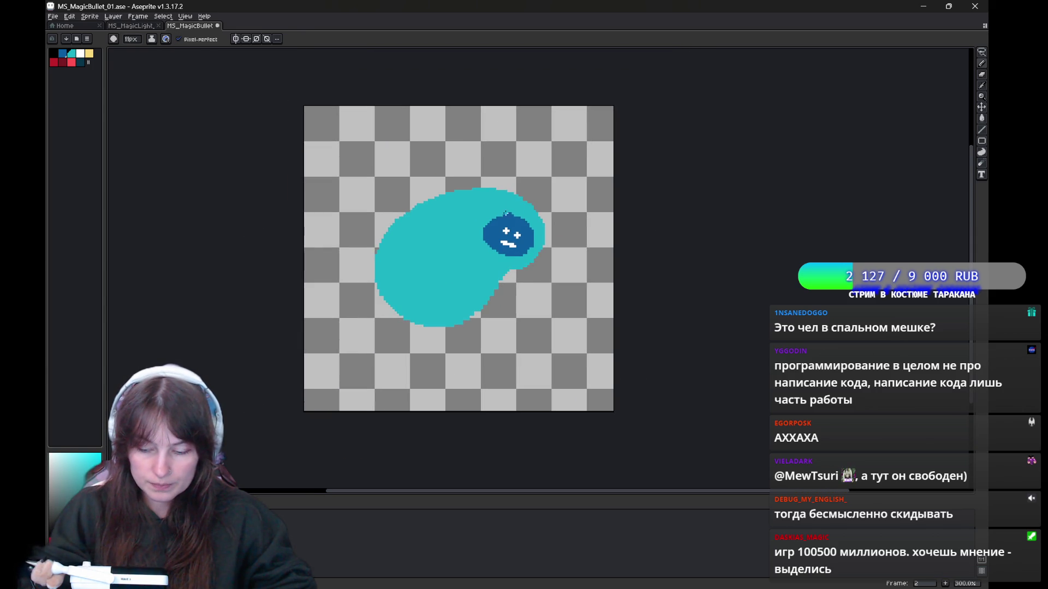
drag(514, 213, 483, 240)
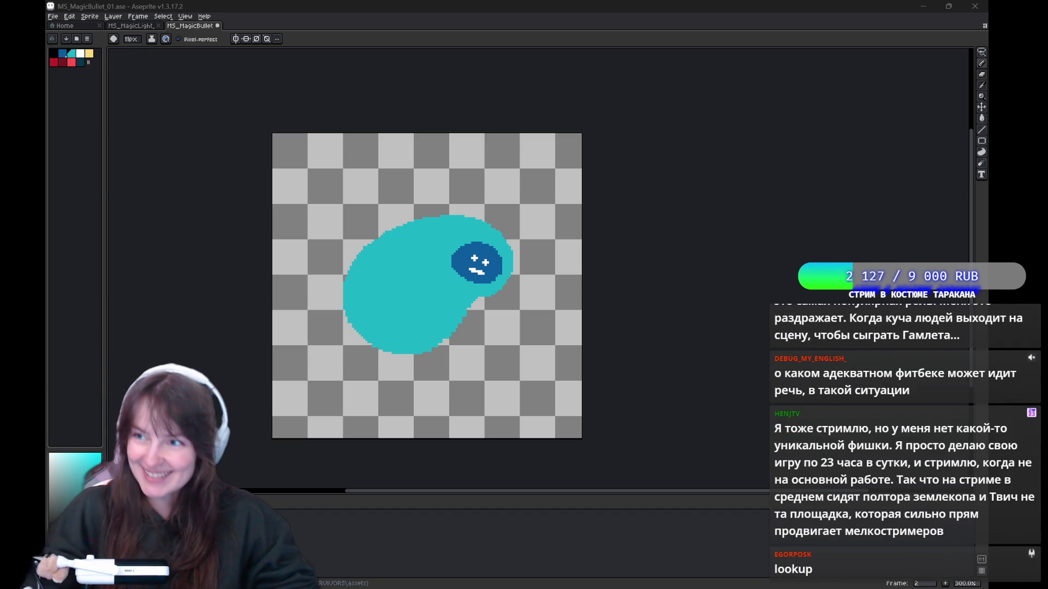
mouse_move(500, 321)
mouse_down()
mouse_move(544, 269)
mouse_move(624, 229)
mouse_move(541, 301)
mouse_move(494, 320)
mouse_move(493, 311)
mouse_move(515, 379)
mouse_move(518, 304)
mouse_move(533, 330)
mouse_move(514, 421)
mouse_move(489, 356)
mouse_move(502, 333)
mouse_move(533, 349)
mouse_move(593, 291)
mouse_move(561, 306)
mouse_move(550, 327)
mouse_move(559, 307)
mouse_up()
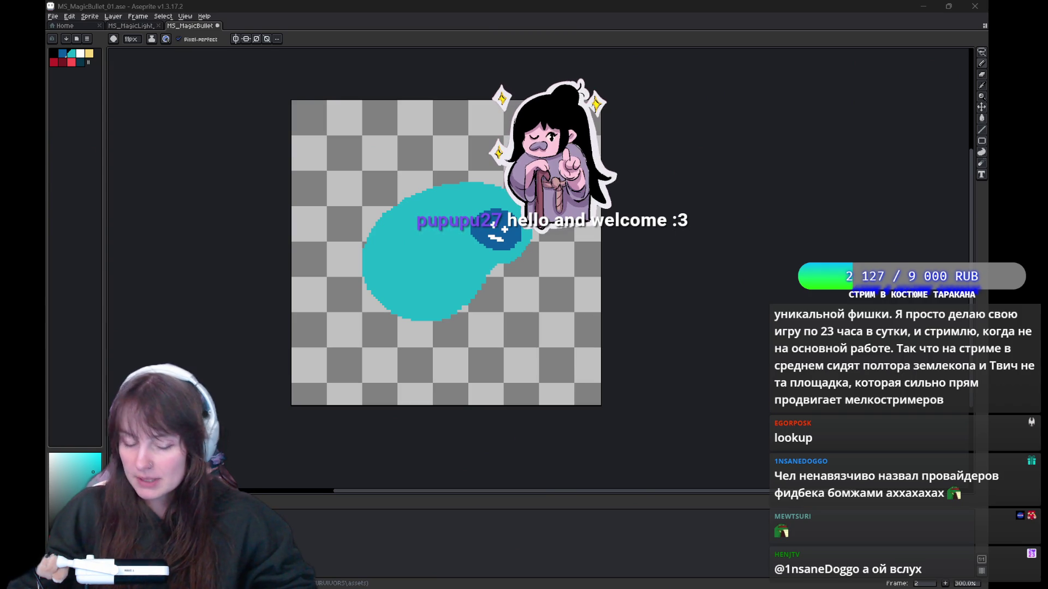
drag(463, 229, 429, 277)
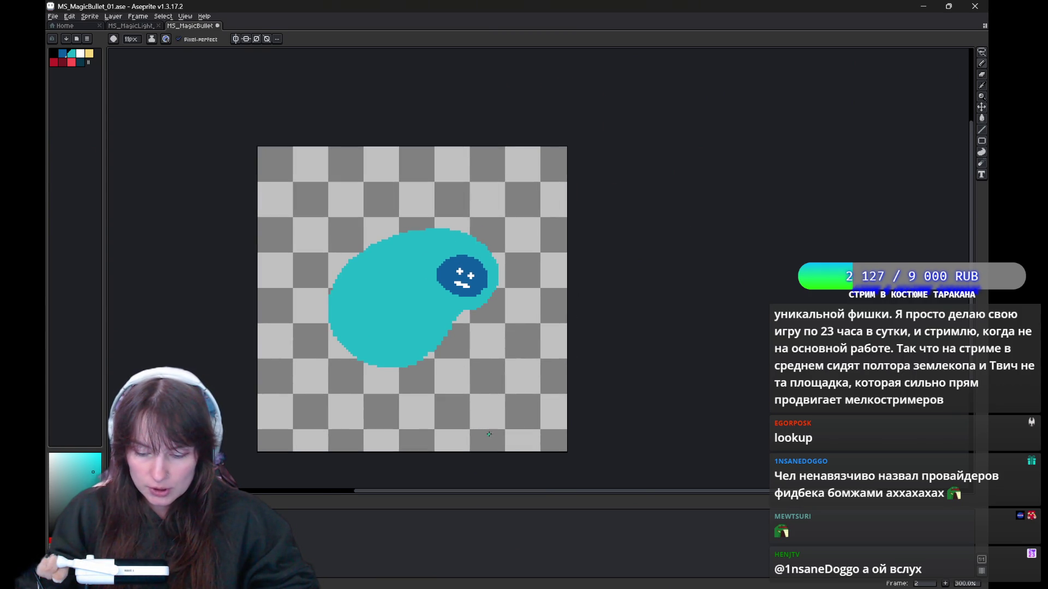
Step: Eyedrop the eye's dark blue and lay a dark-blue stroke on the blob
alt+click(448, 275)
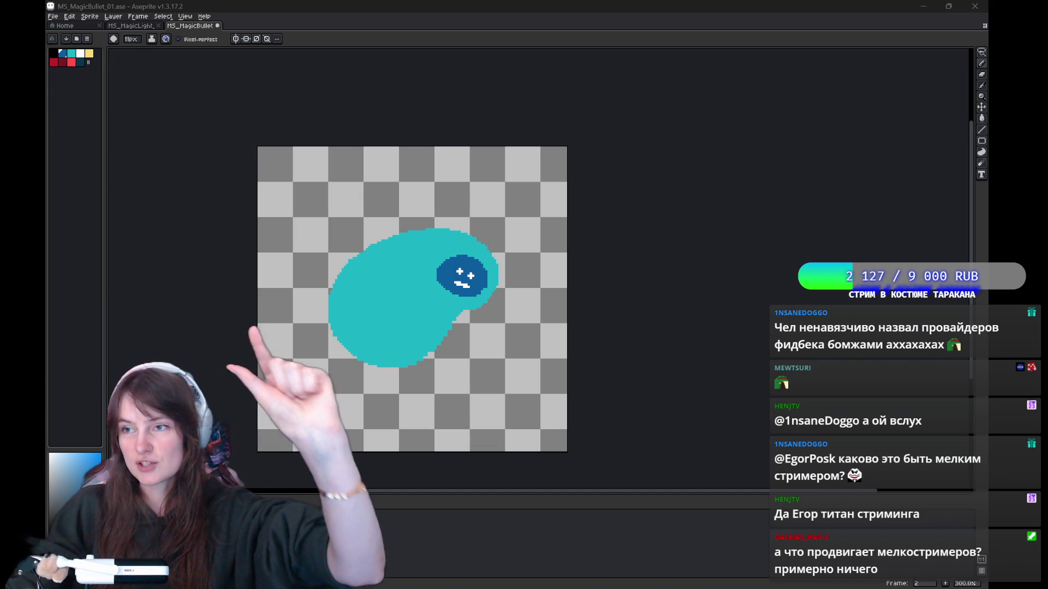
mouse_move(402, 260)
mouse_down()
mouse_move(400, 282)
mouse_move(440, 315)
mouse_up()
Step: Undo the stray stroke and extend the white highlight across the first frame's eye
key(ctrl+z)
drag(526, 283, 496, 302)
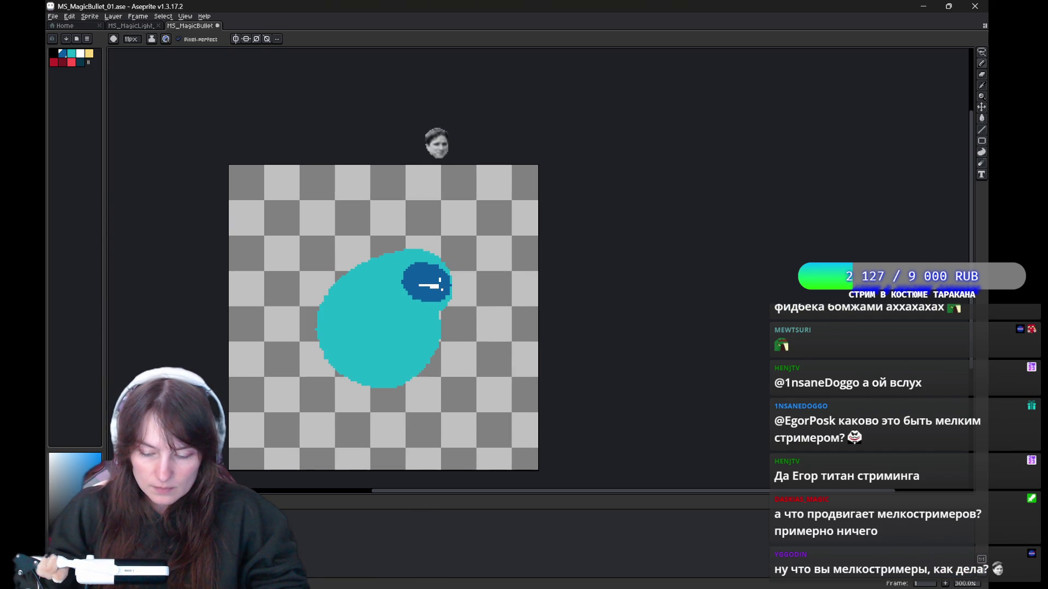
alt+click(437, 282)
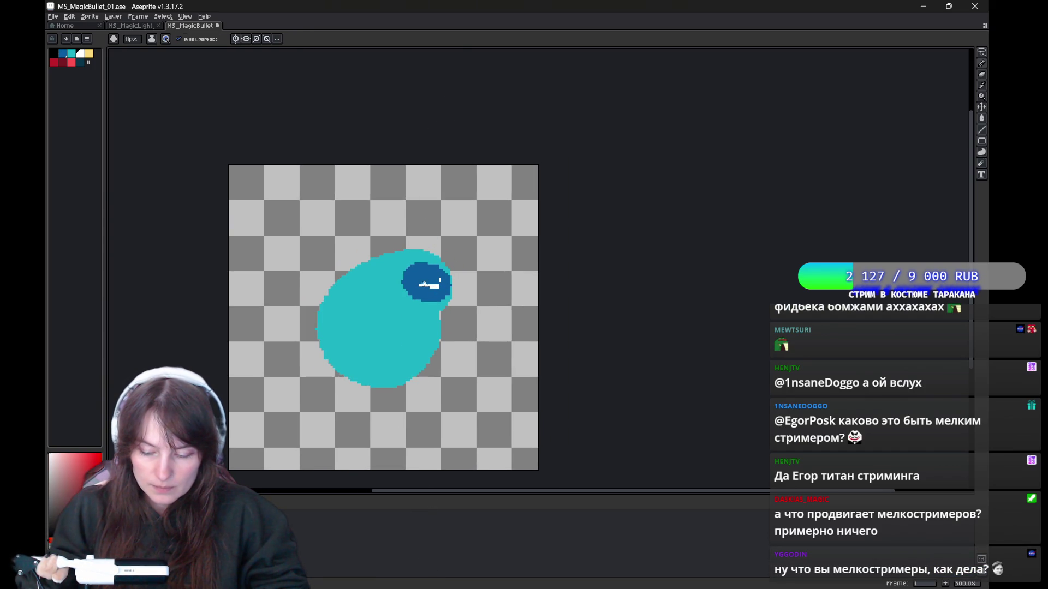
drag(433, 284, 440, 281)
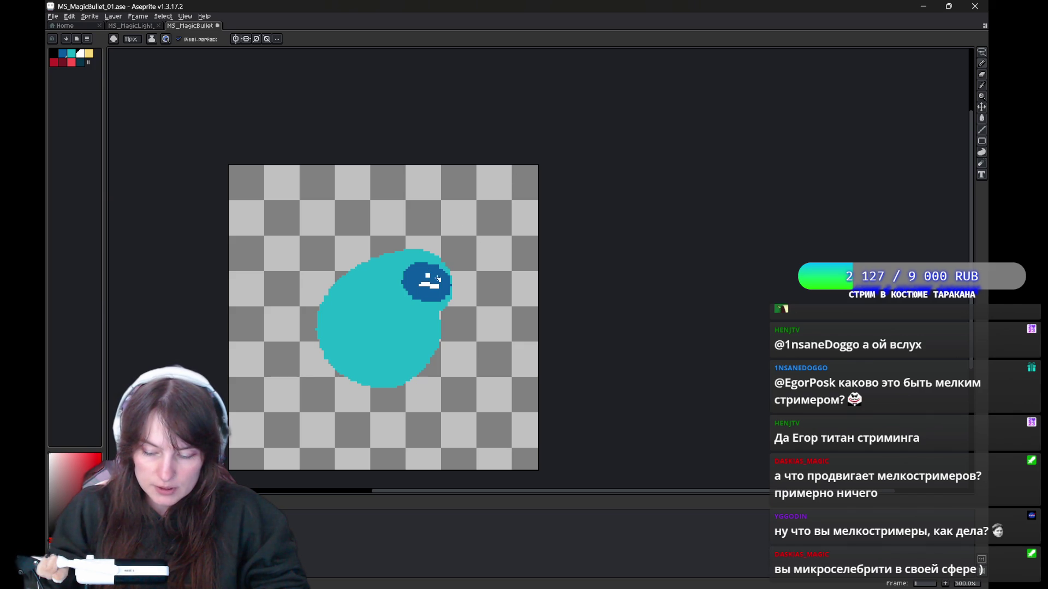
alt+click(447, 282)
click(441, 279)
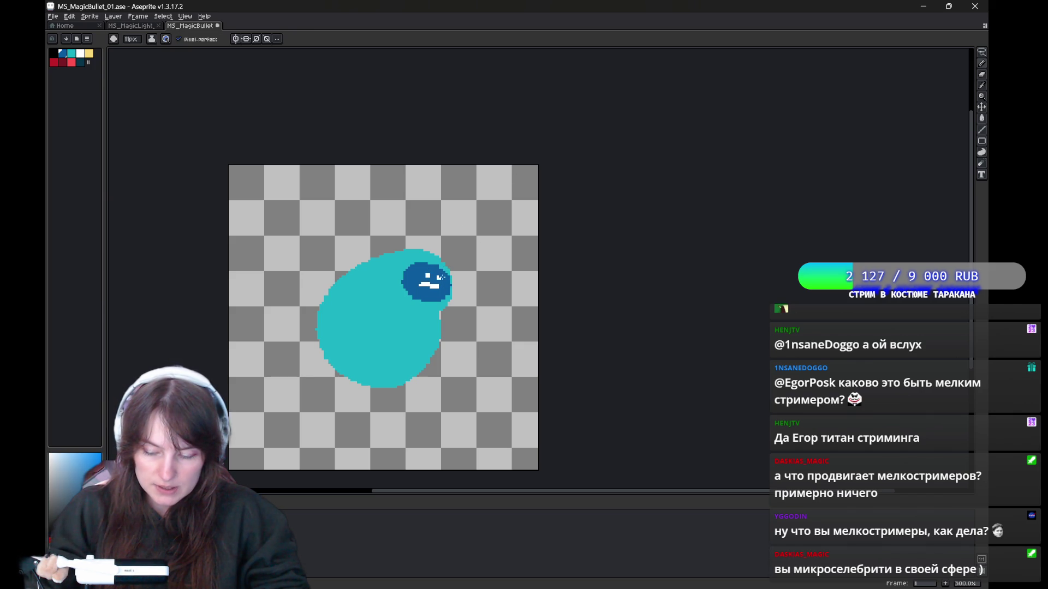
Step: Step to animation frame 3 and start darkening its stray white eye pixels with dark blue
key(Right)
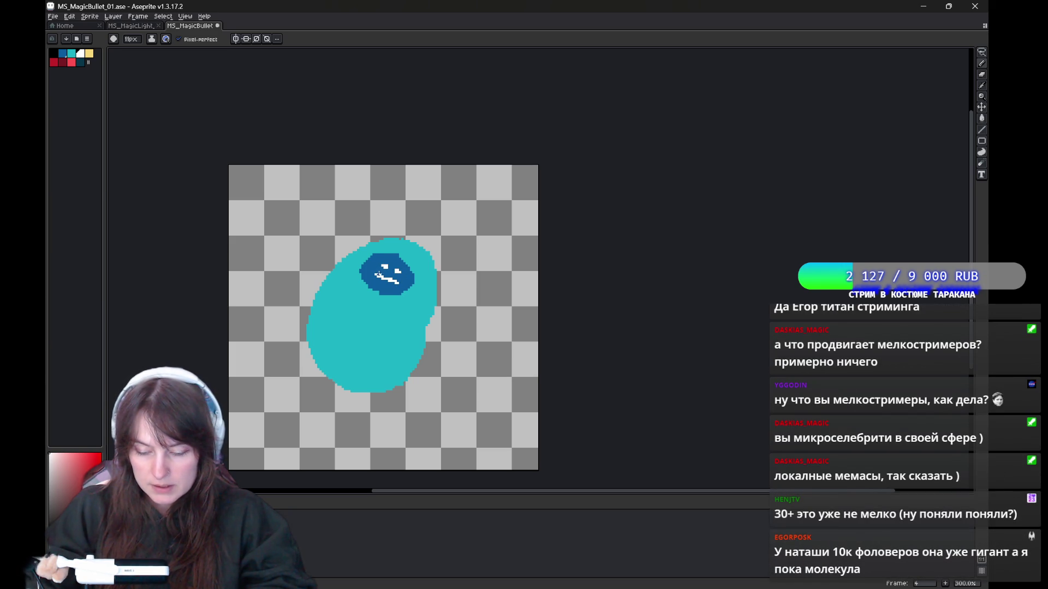
key(Right)
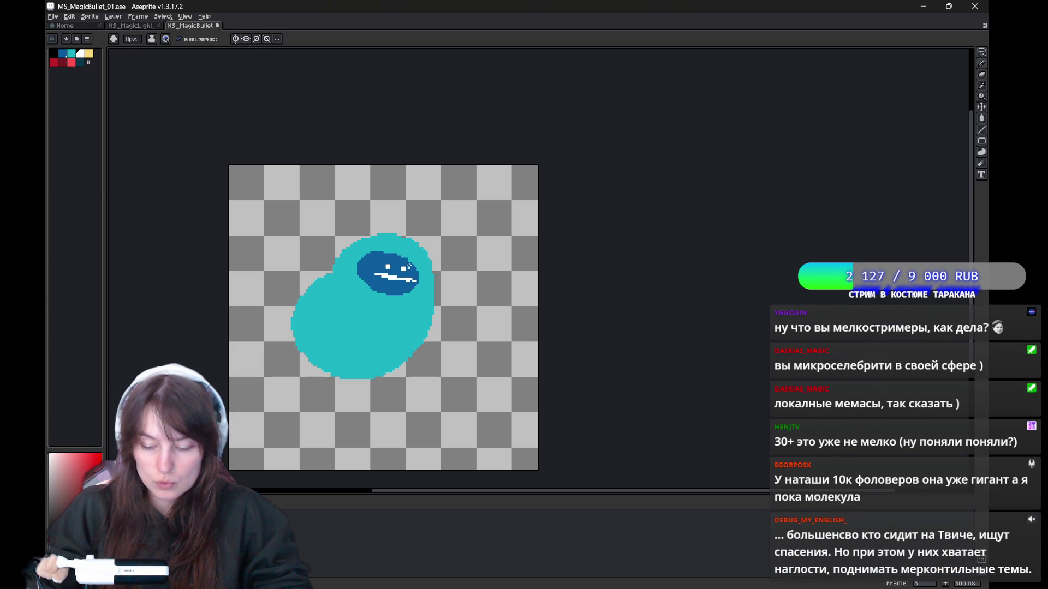
alt+click(409, 276)
click(410, 276)
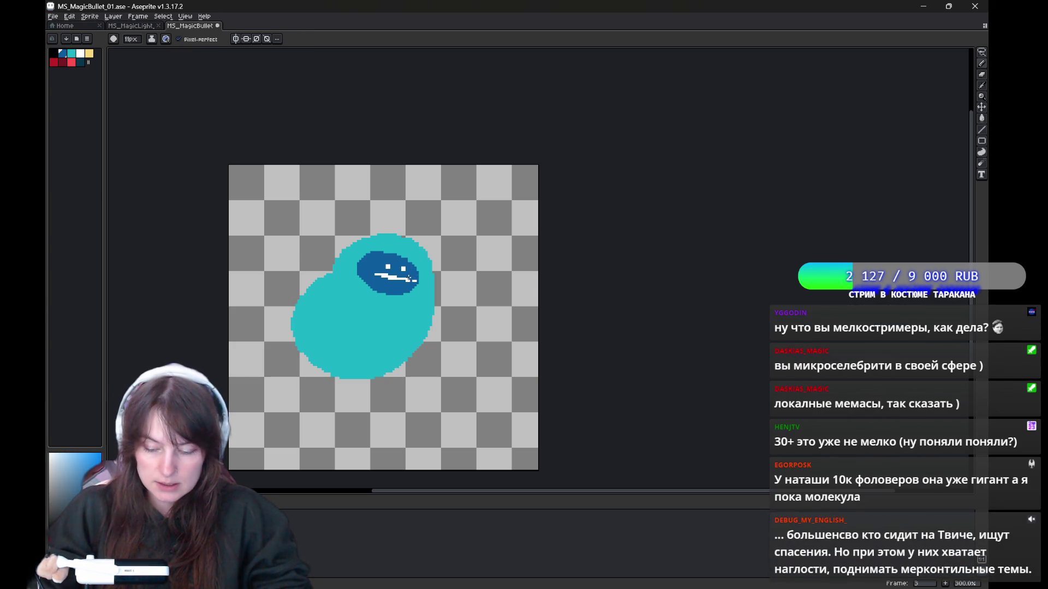
Step: Flip through the frames back to frame 2, sample the eye's dark blue and preview the animation
key(Left)
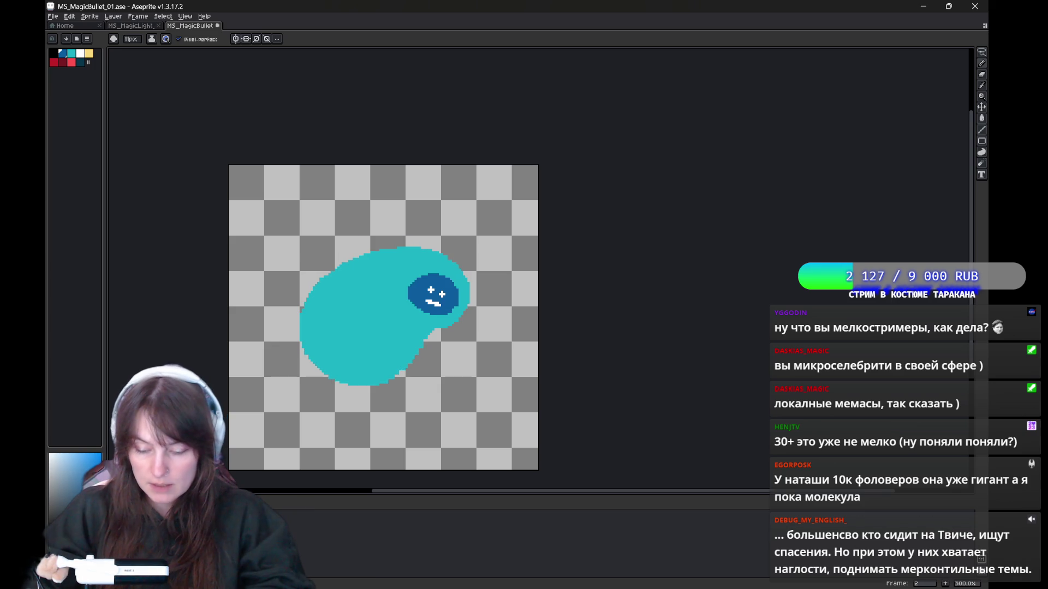
key(Left)
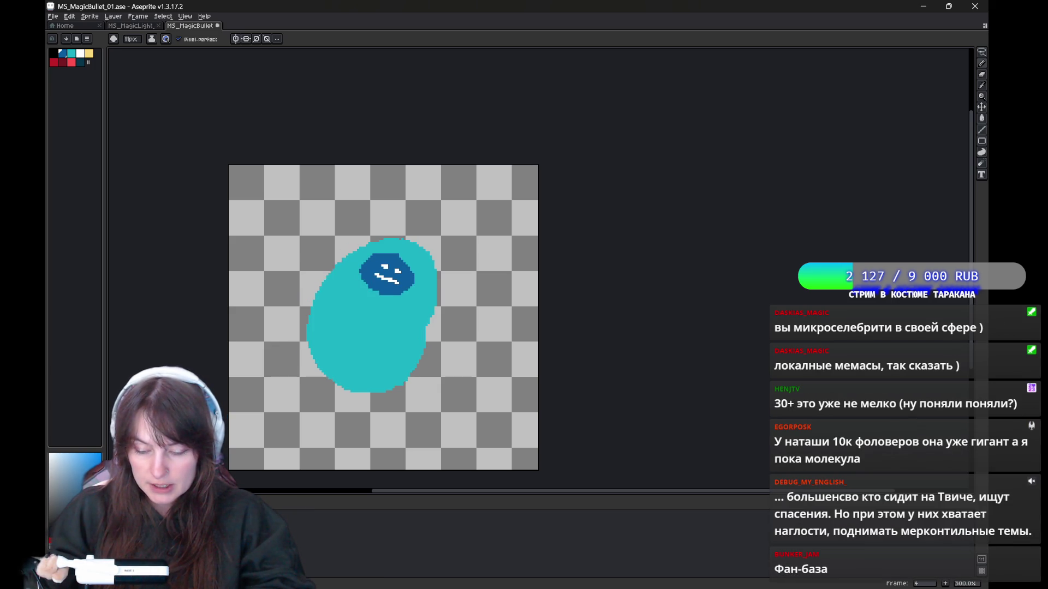
key(Left)
key(Left)
key(Left)
key(Right)
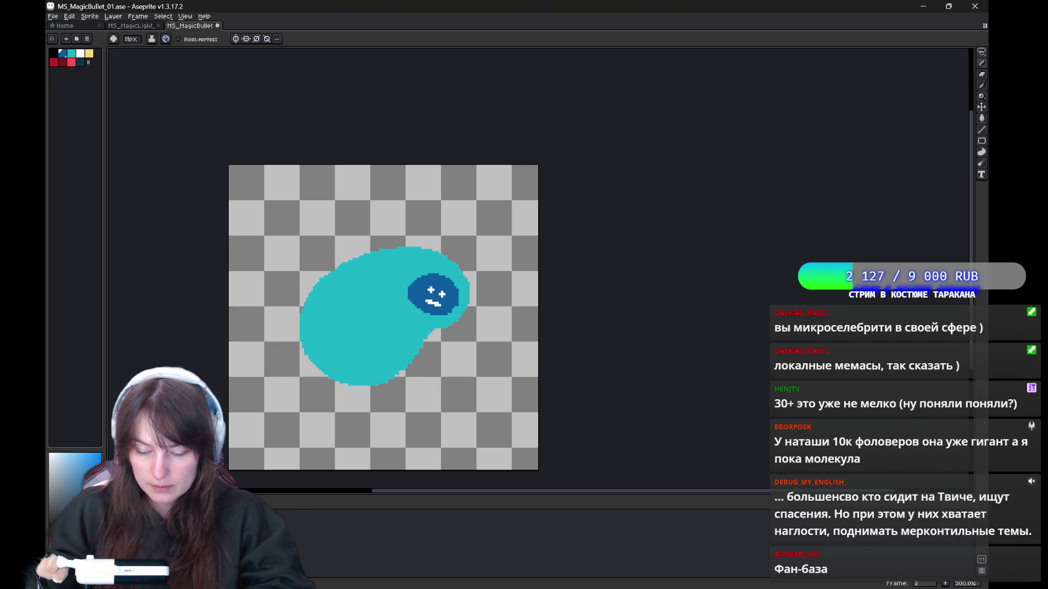
alt+click(433, 285)
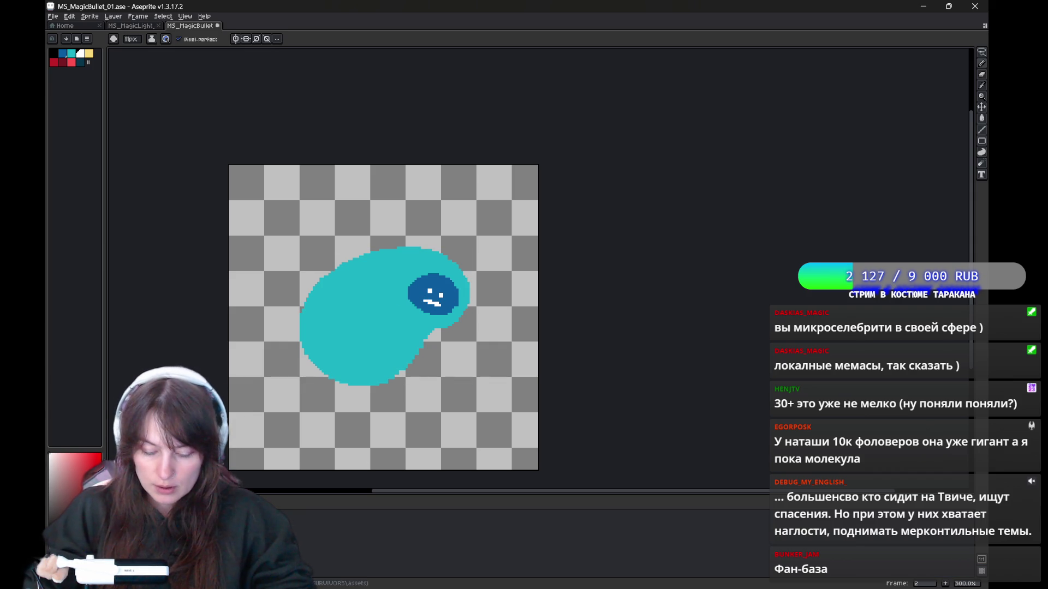
key(Return)
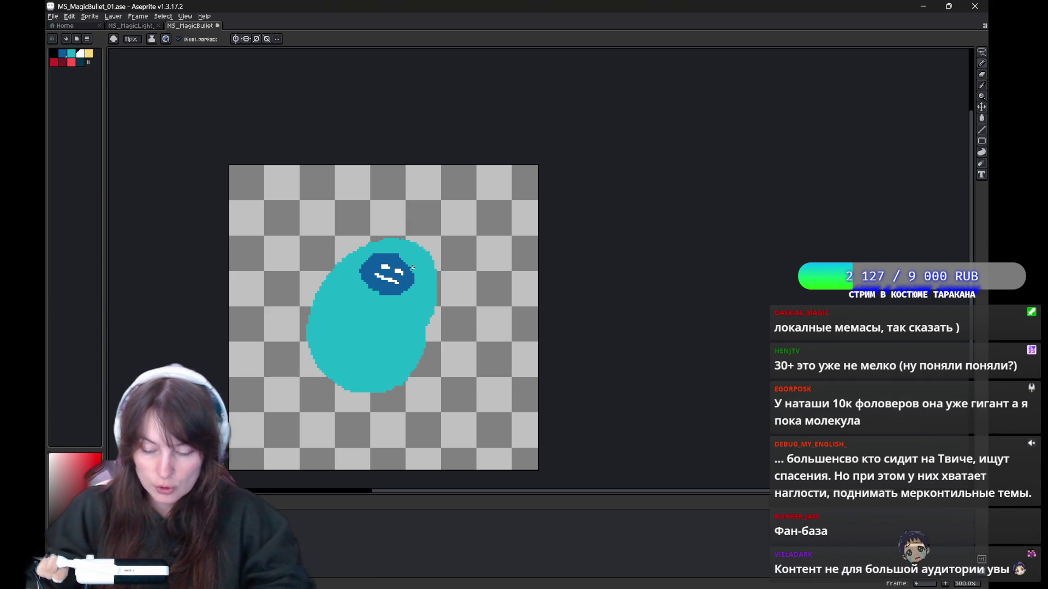
Step: Paint a first white highlight stroke on the blob's teal body
key(v)
key(b)
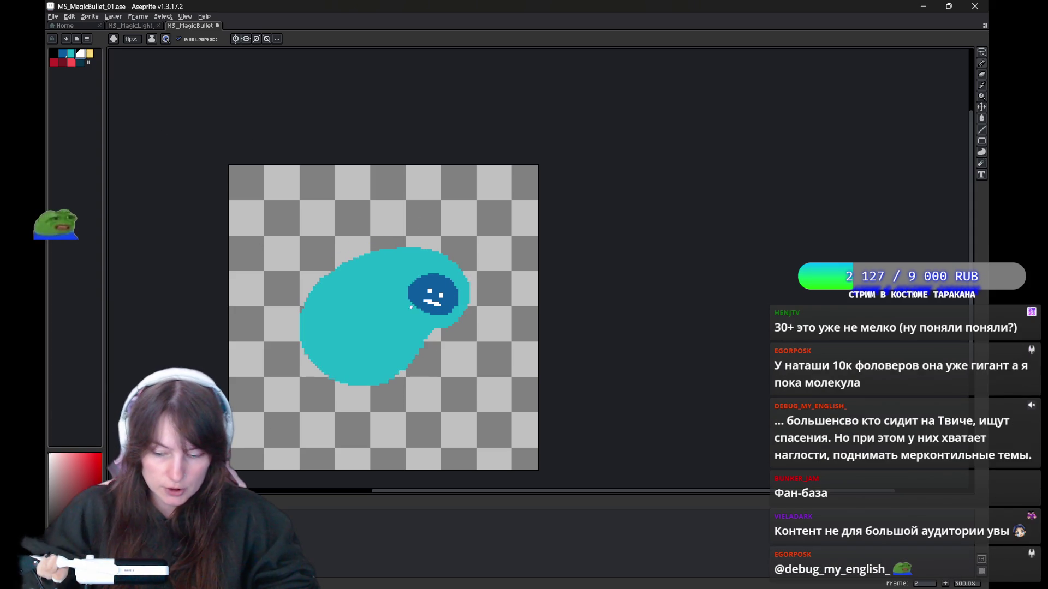
key(v)
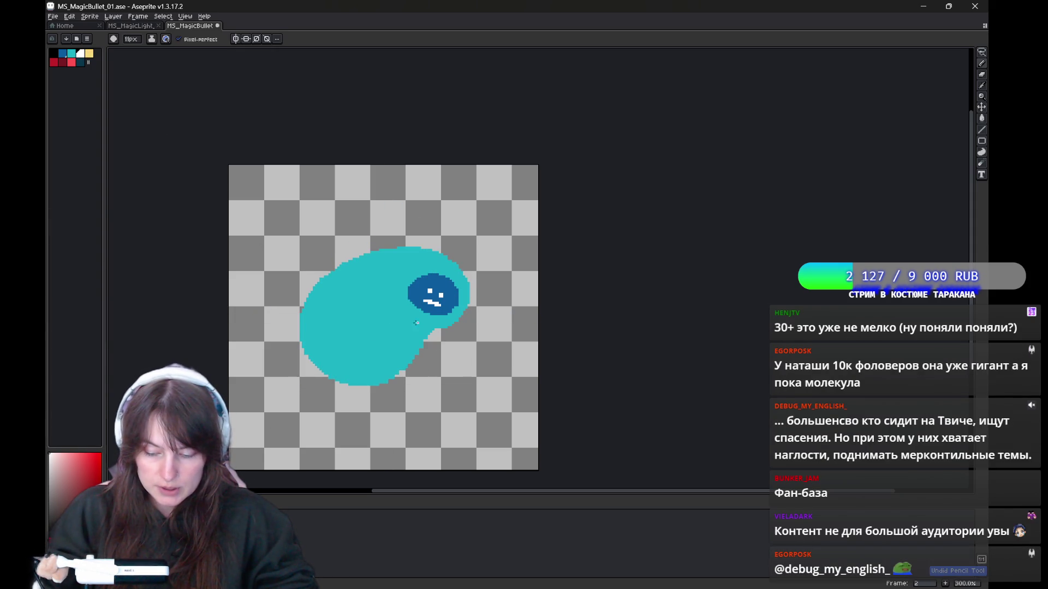
key(ctrl)
drag(326, 303, 342, 296)
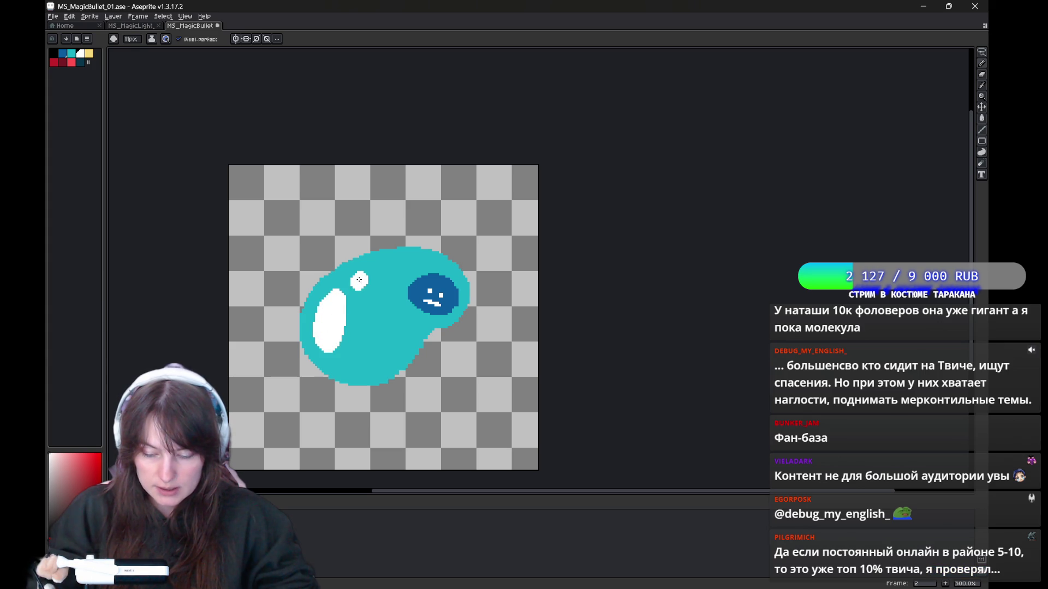
Step: Paint a filled white oval highlight on the blob's left side across neighbouring frames
key(Left)
drag(349, 314, 348, 310)
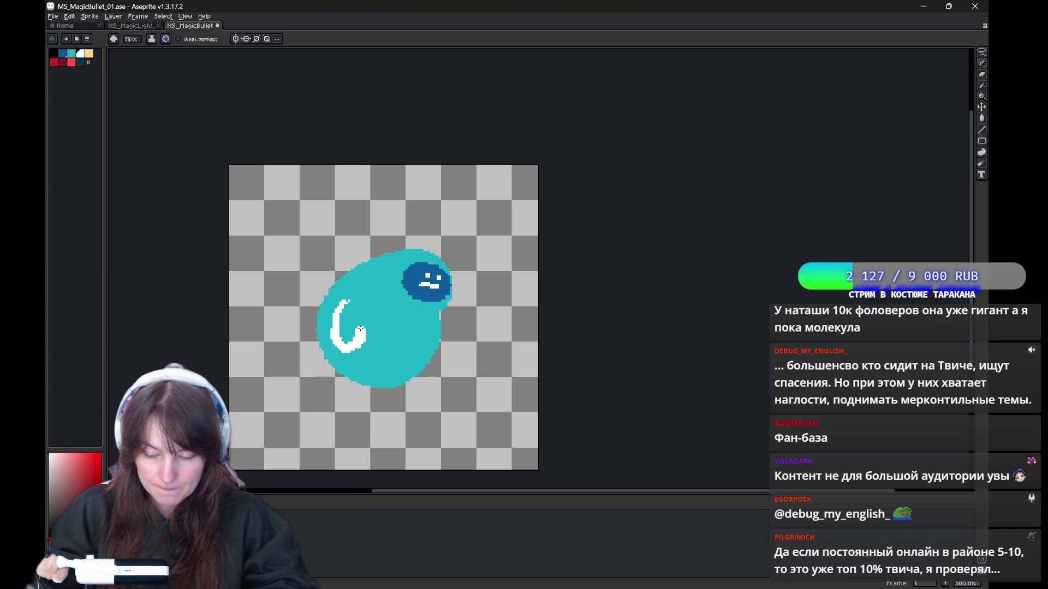
key(Return)
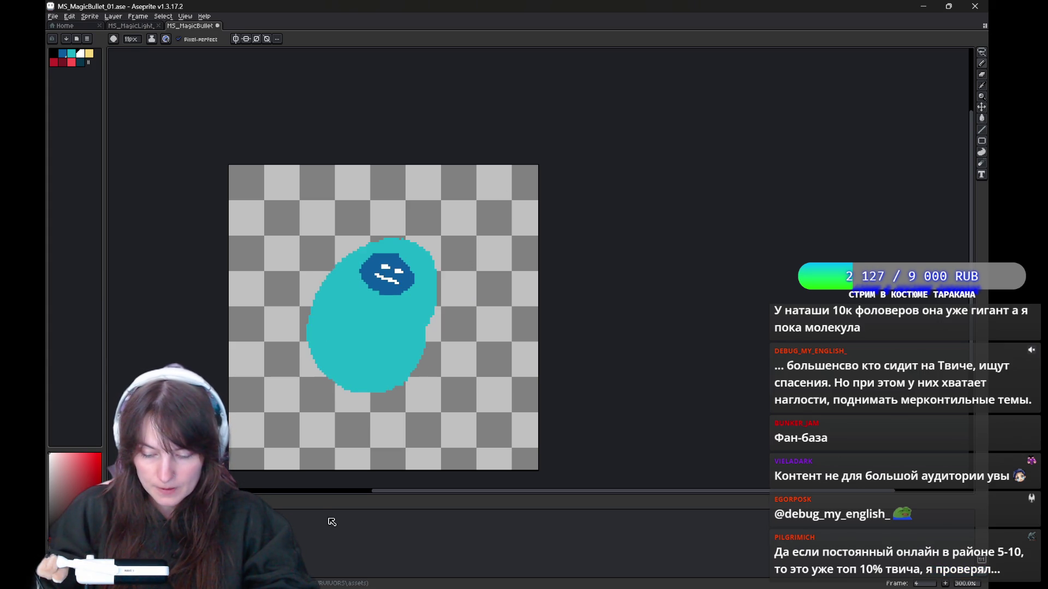
drag(332, 310, 333, 307)
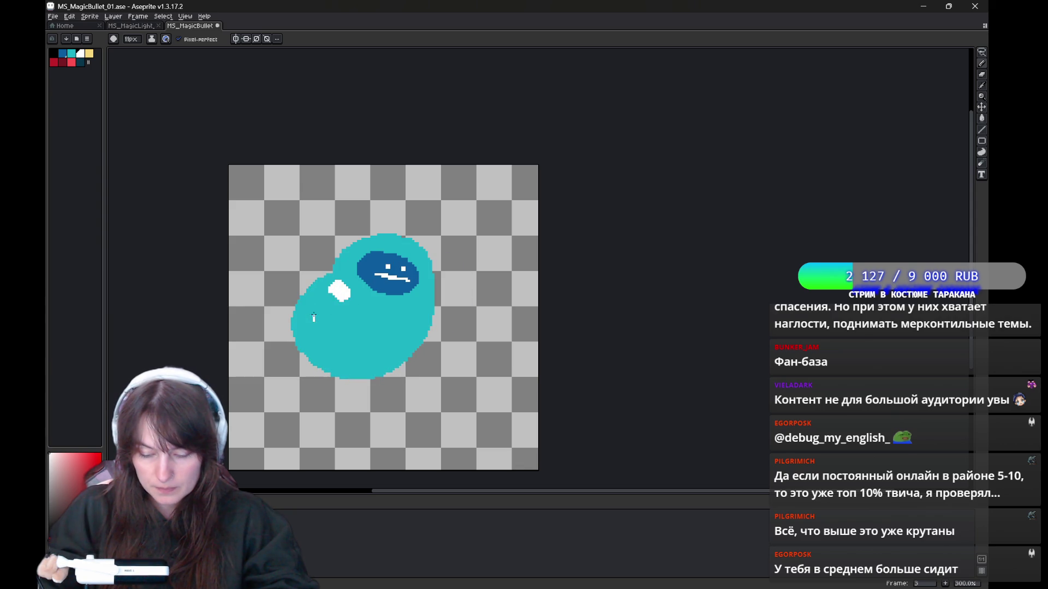
drag(315, 331, 320, 338)
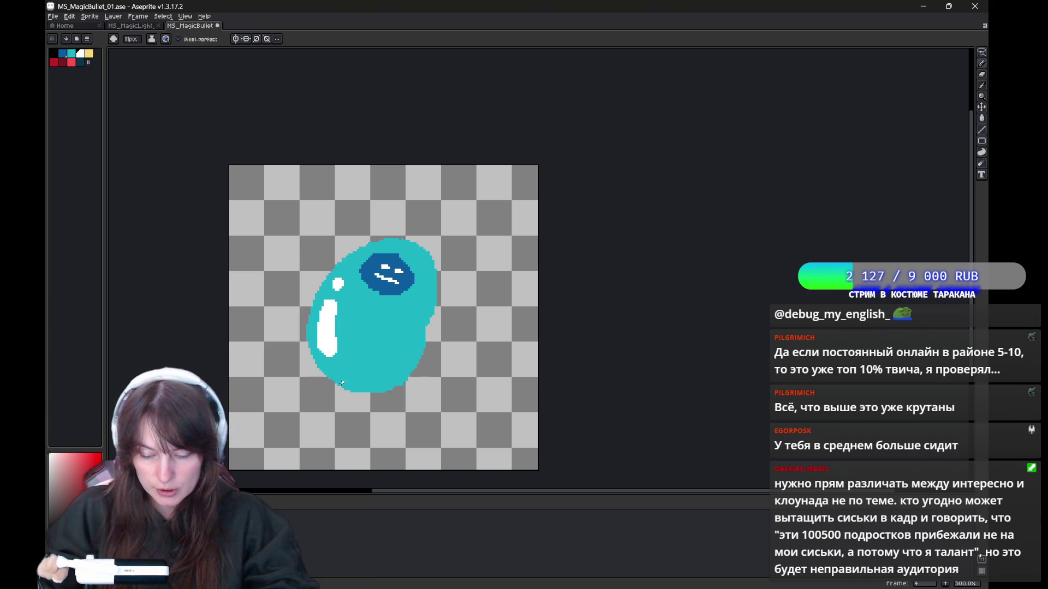
Step: Refine the oval's top in white and trim its lower tip with cyan, checking the adjacent frame
alt+click(336, 312)
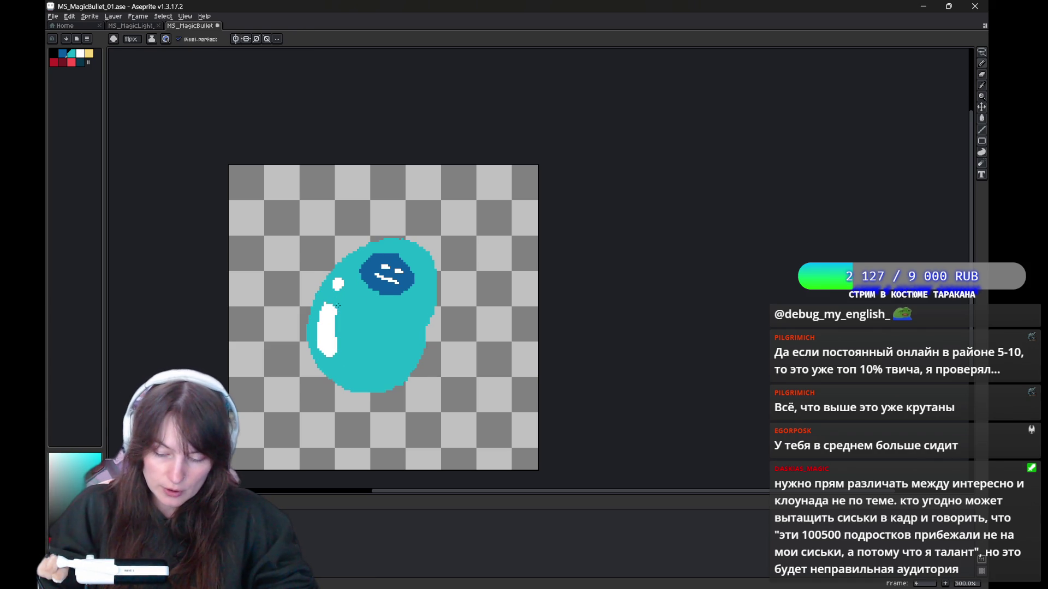
alt+click(335, 284)
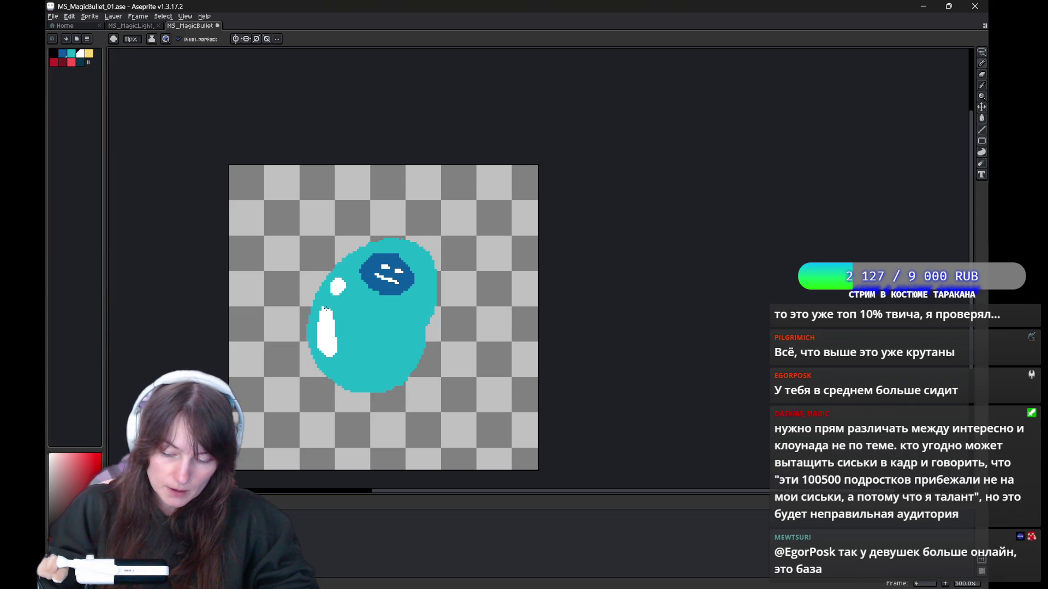
drag(330, 308, 332, 317)
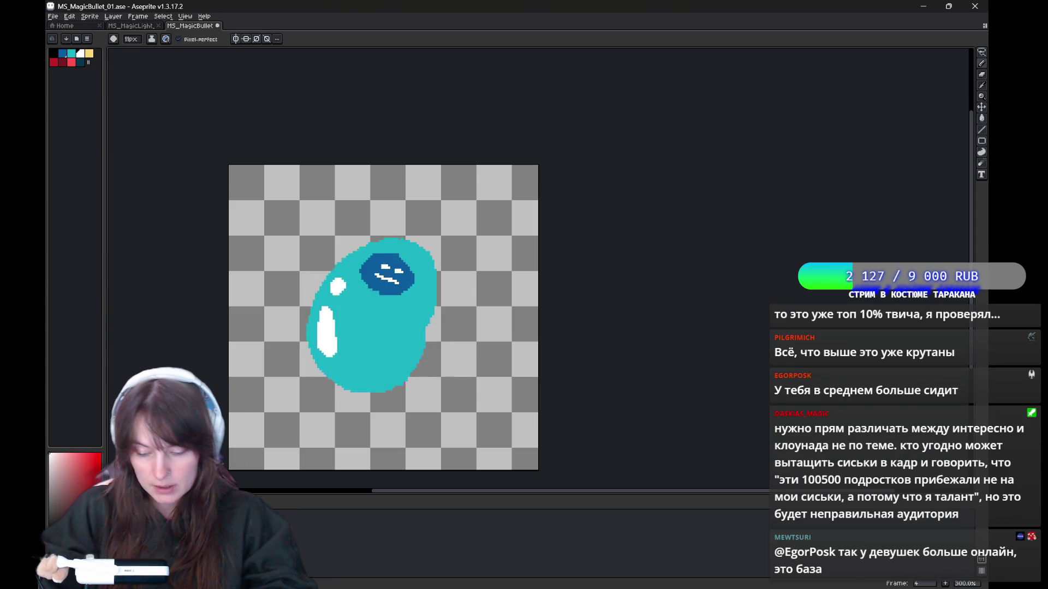
key(Return)
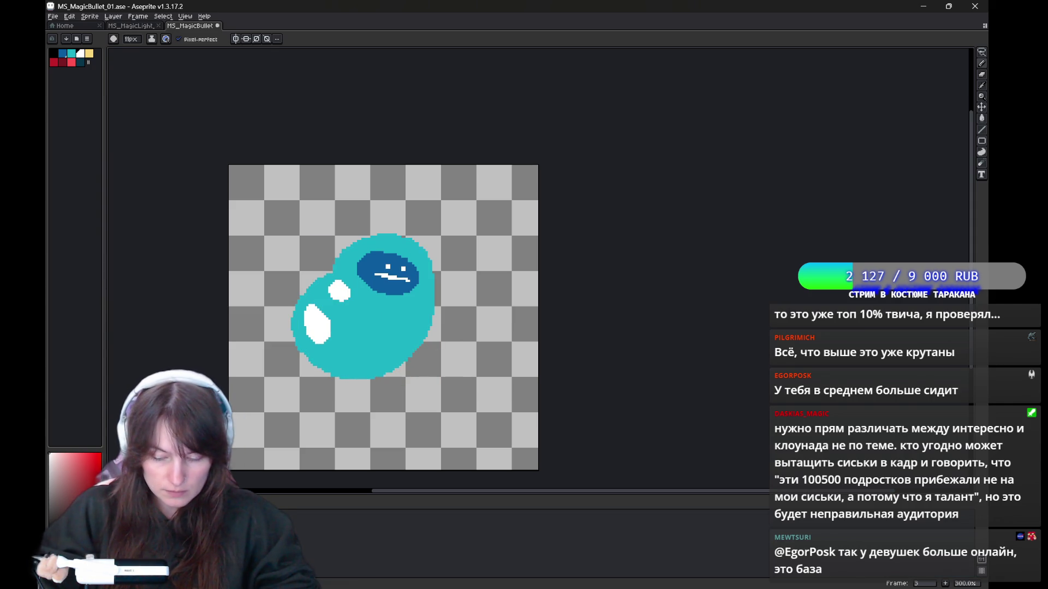
key(alt)
key(b)
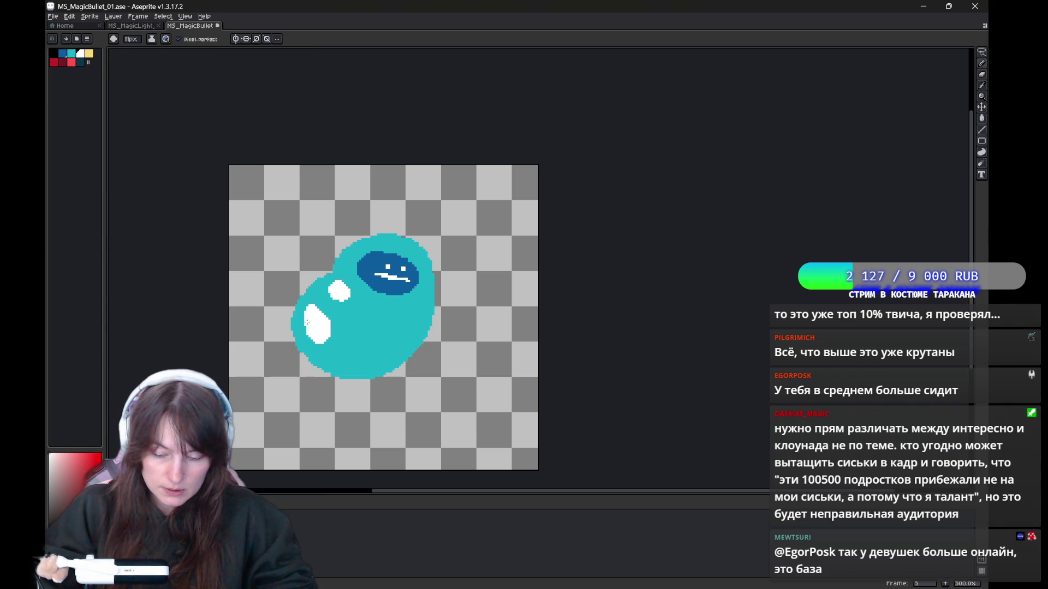
mouse_move(329, 345)
mouse_down()
mouse_move(308, 325)
mouse_move(331, 333)
mouse_up()
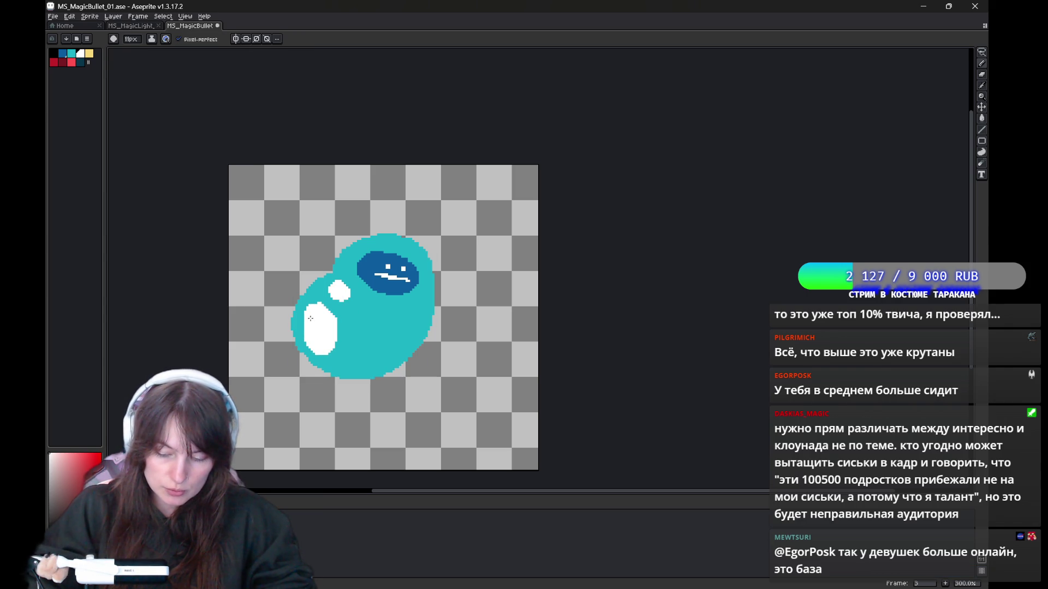
key(Left)
key(Right)
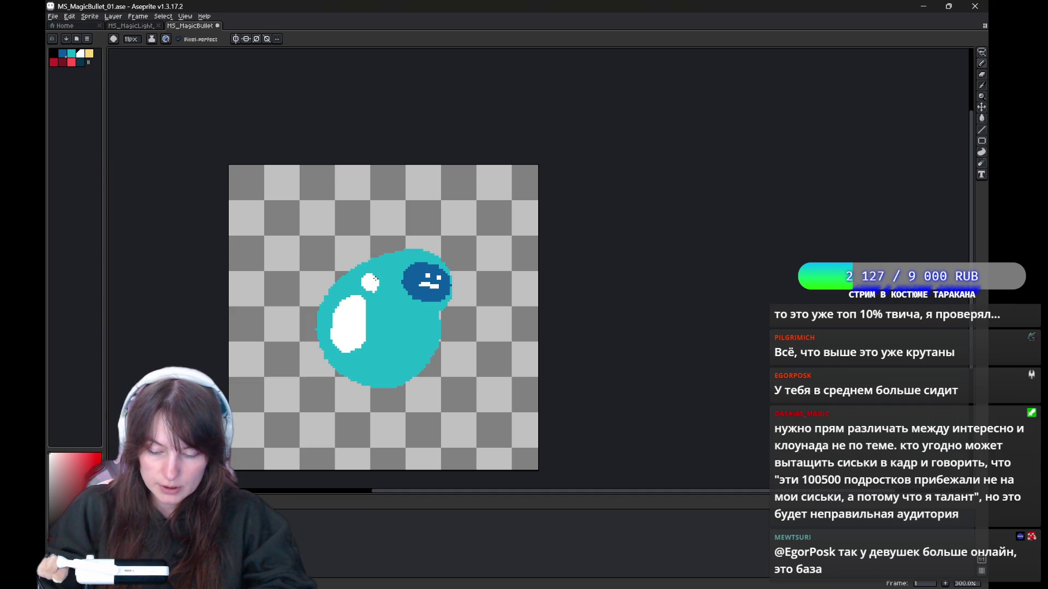
key(m)
Step: Lasso and shift the large white highlight, then bucket-fill the leftover gaps with cyan
mouse_move(329, 316)
mouse_down()
mouse_move(365, 364)
mouse_move(362, 340)
mouse_up()
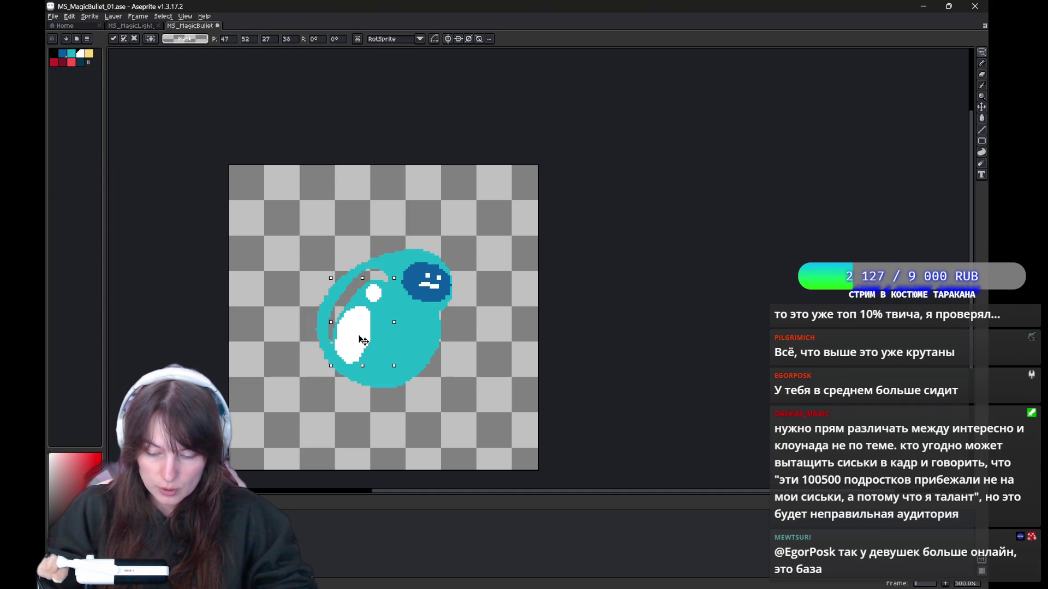
key(g)
alt+click(384, 344)
click(348, 299)
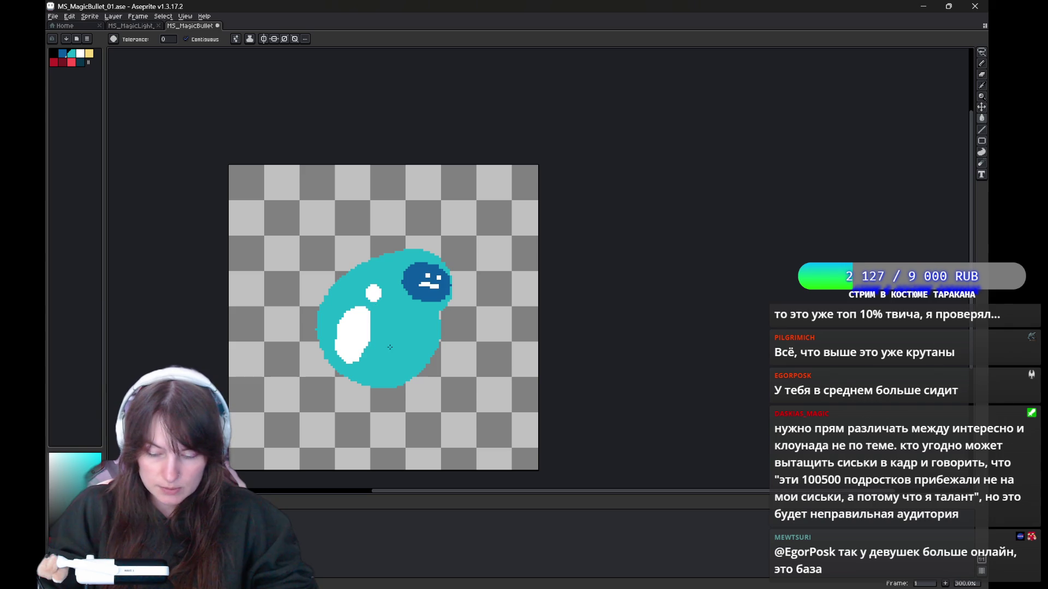
key(Return)
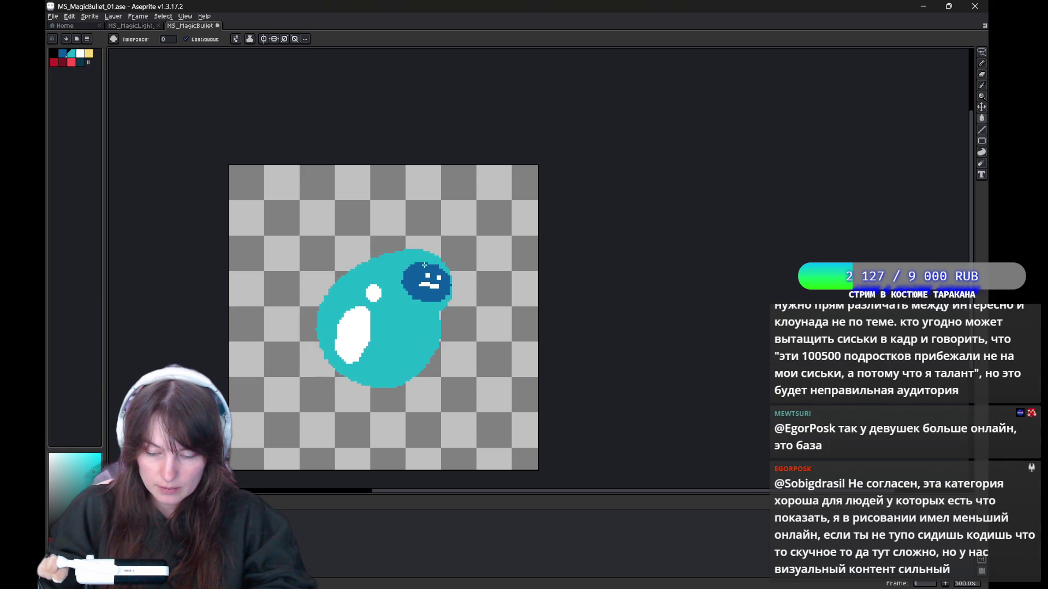
Step: Enlarge the small white dot into a slanted white streak with the Pencil
key(b)
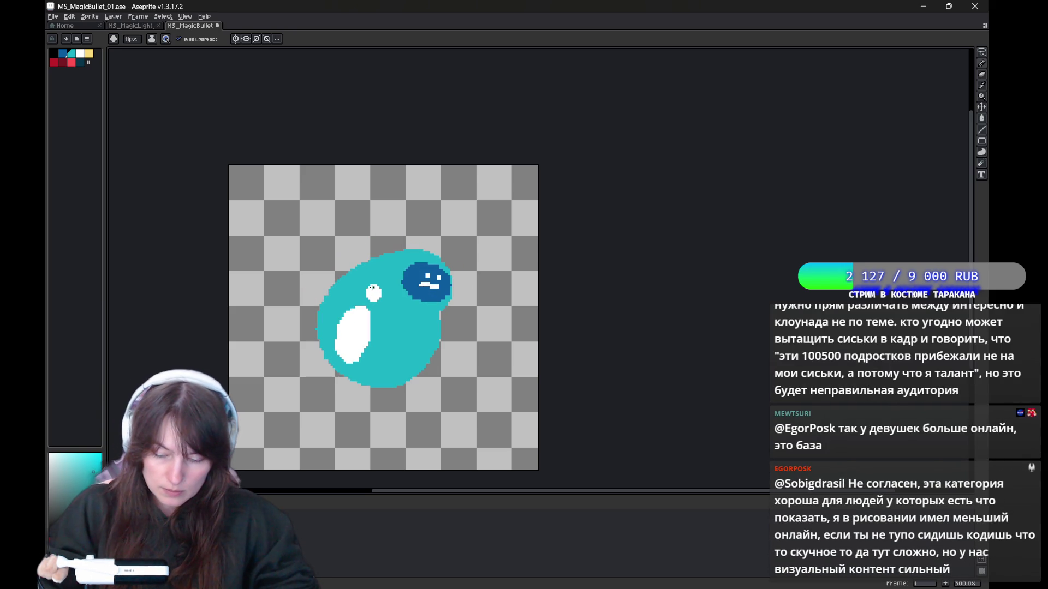
alt+click(373, 292)
drag(364, 290, 370, 293)
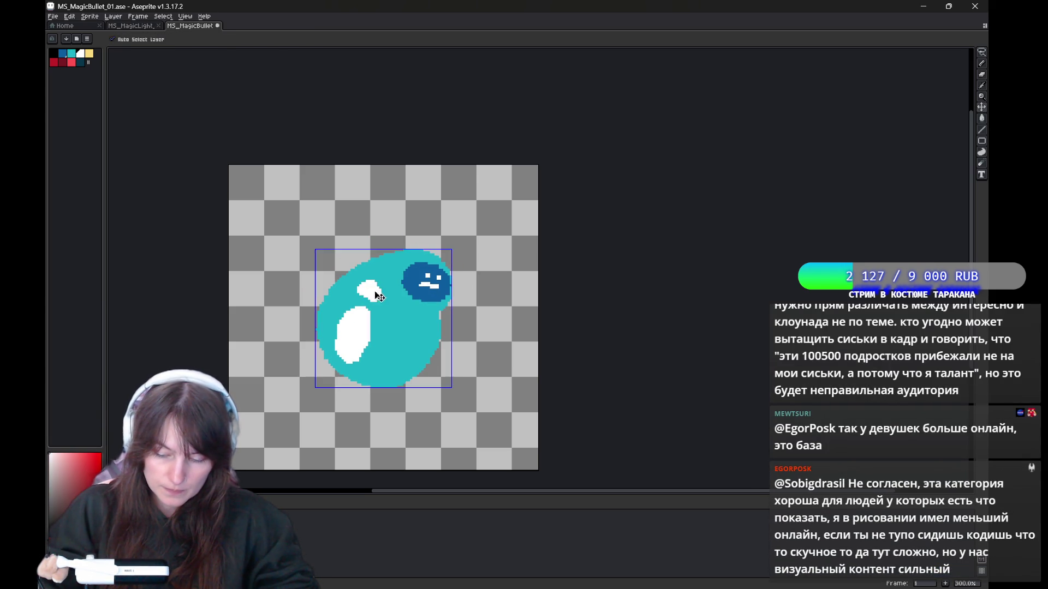
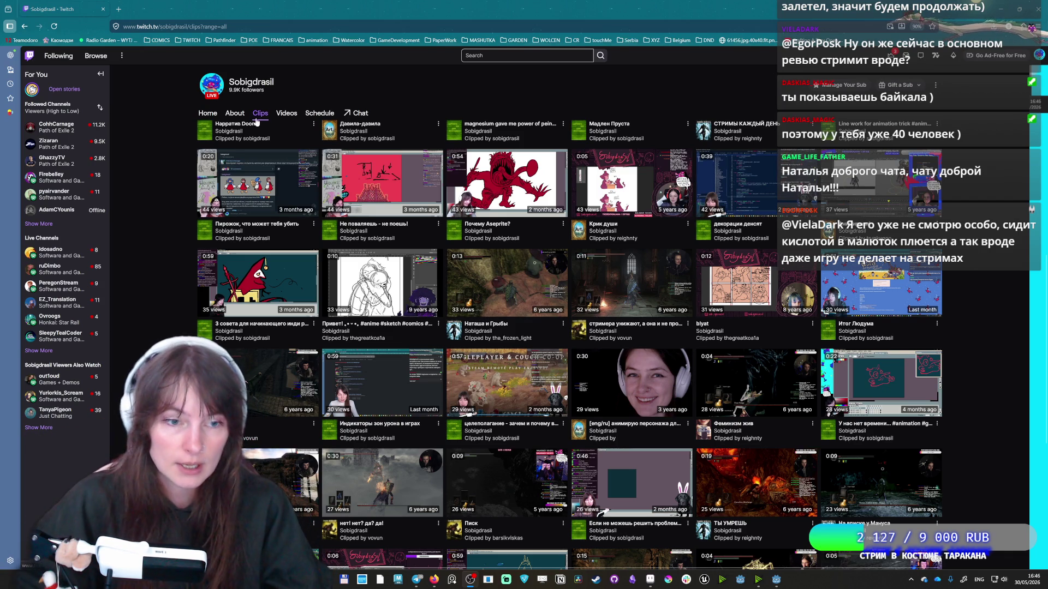
scroll(271, 163, up, 5)
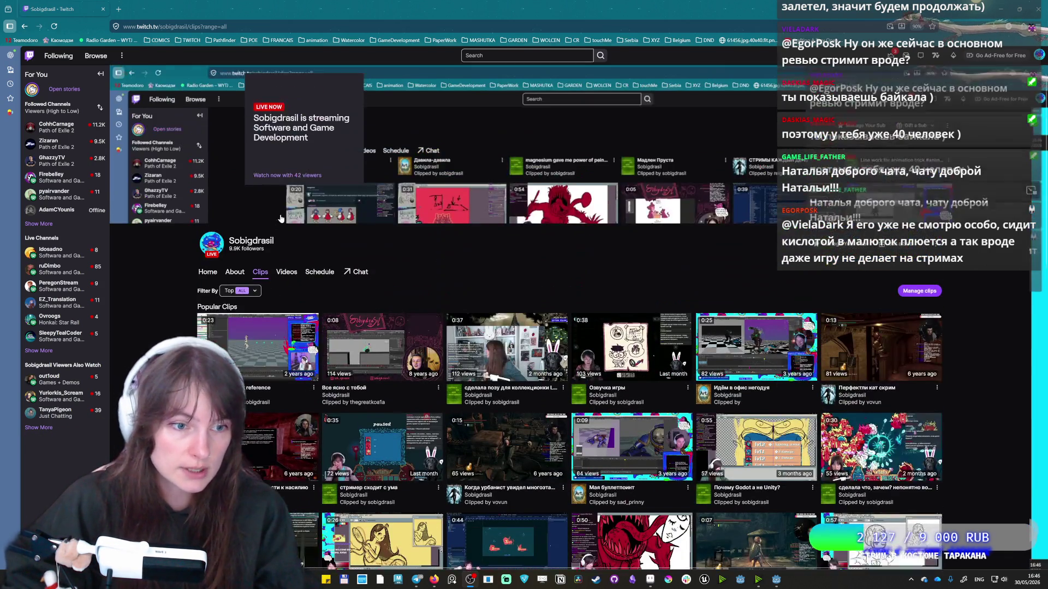
scroll(280, 219, up, 1)
Step: Watch the channel clip "Стример не тупой" from the start, then return to the clips list
click(246, 306)
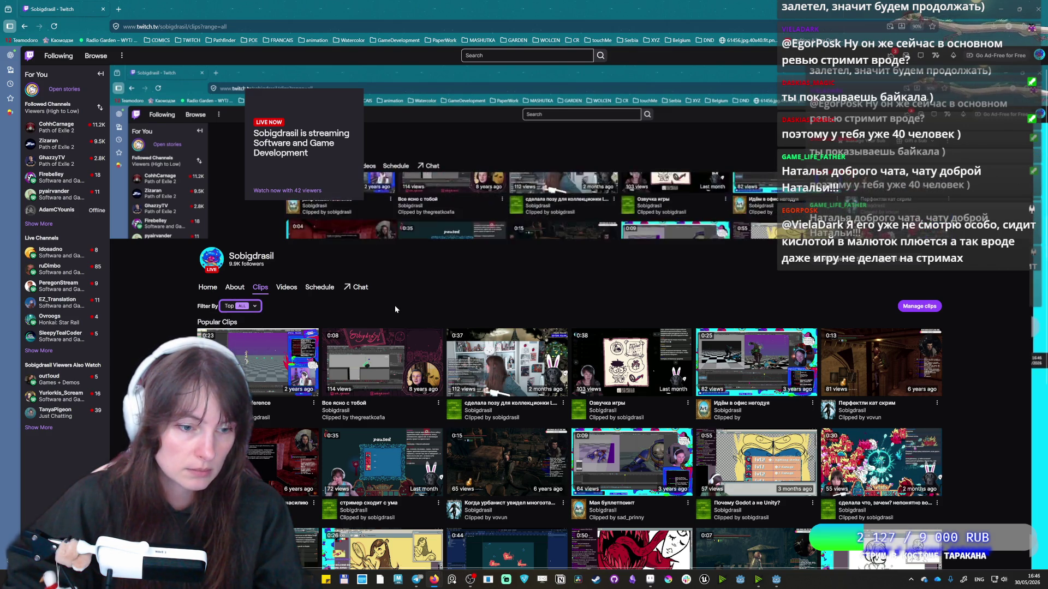
scroll(669, 281, down, 5)
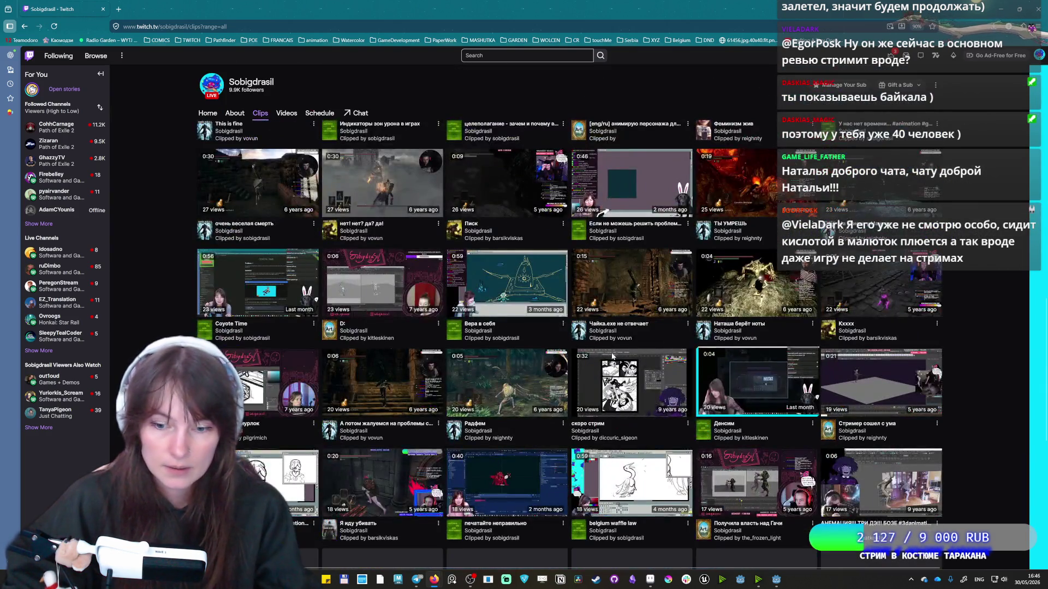
scroll(612, 357, down, 4)
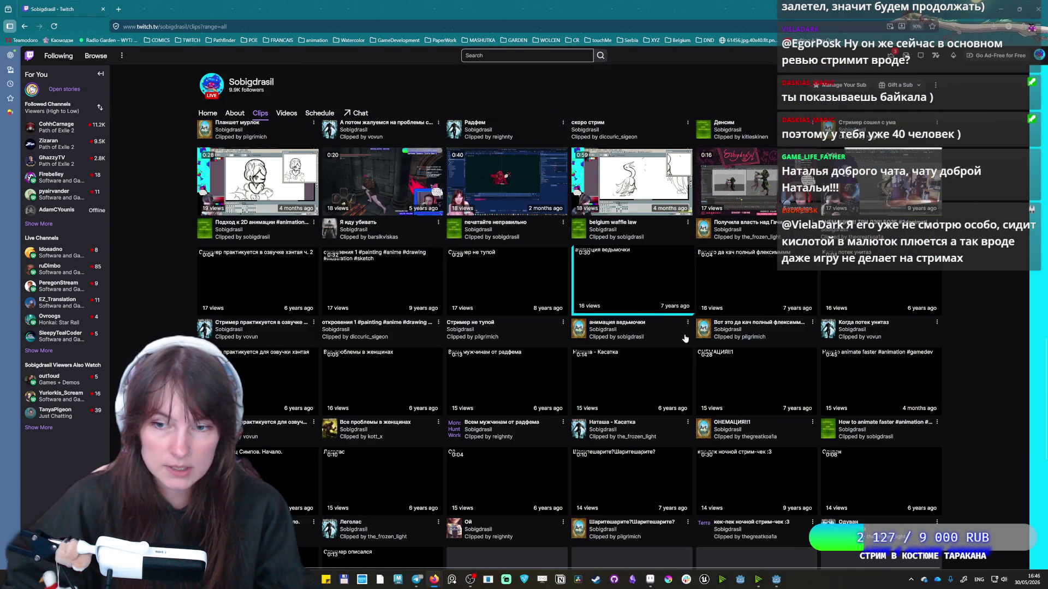
click(908, 206)
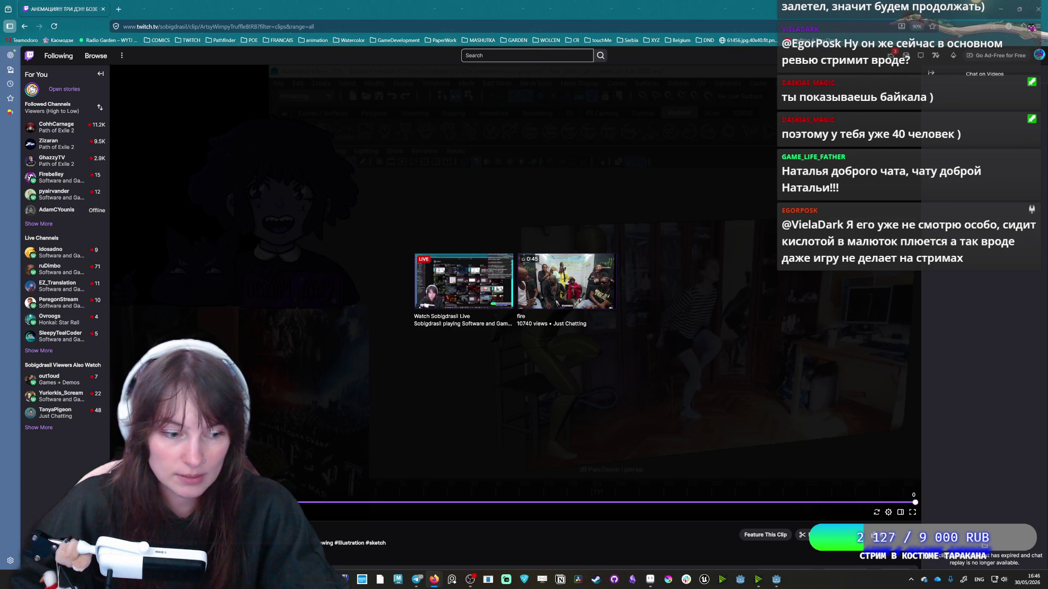
key(space)
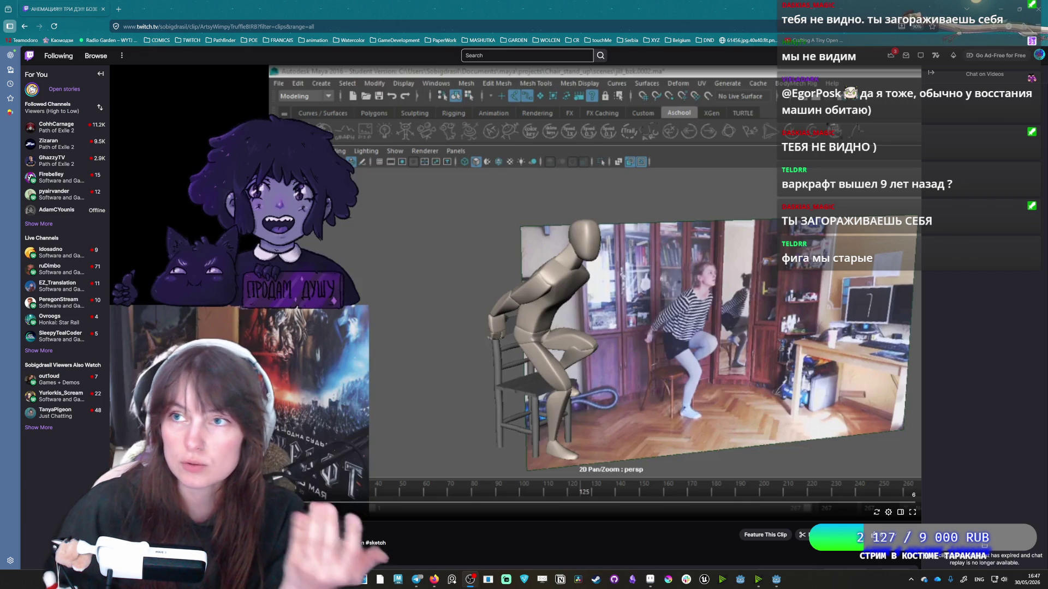
click(24, 28)
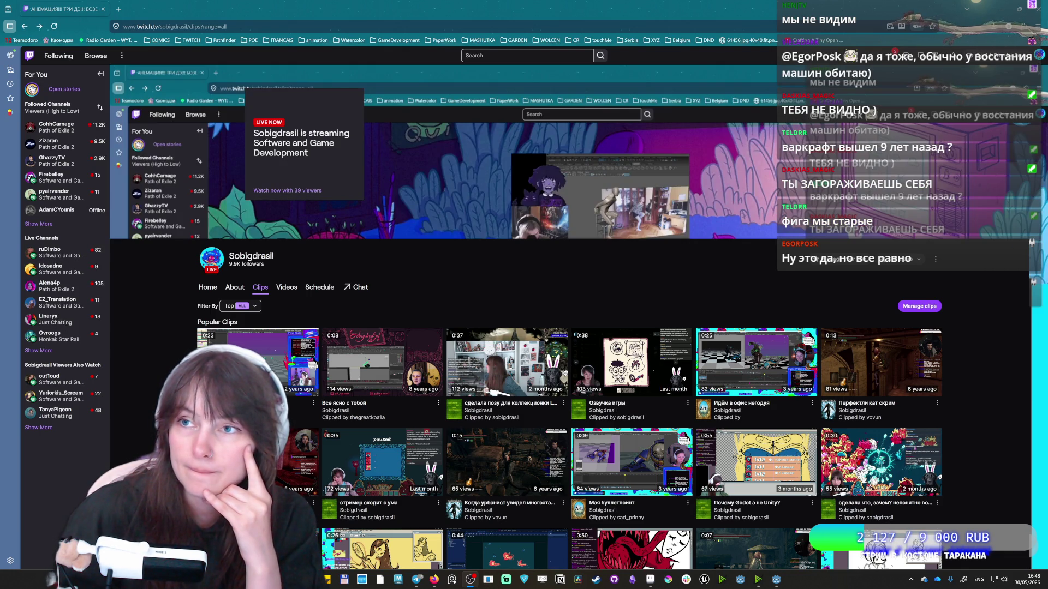
scroll(632, 307, down, 2)
scroll(646, 303, down, 2)
scroll(676, 295, down, 2)
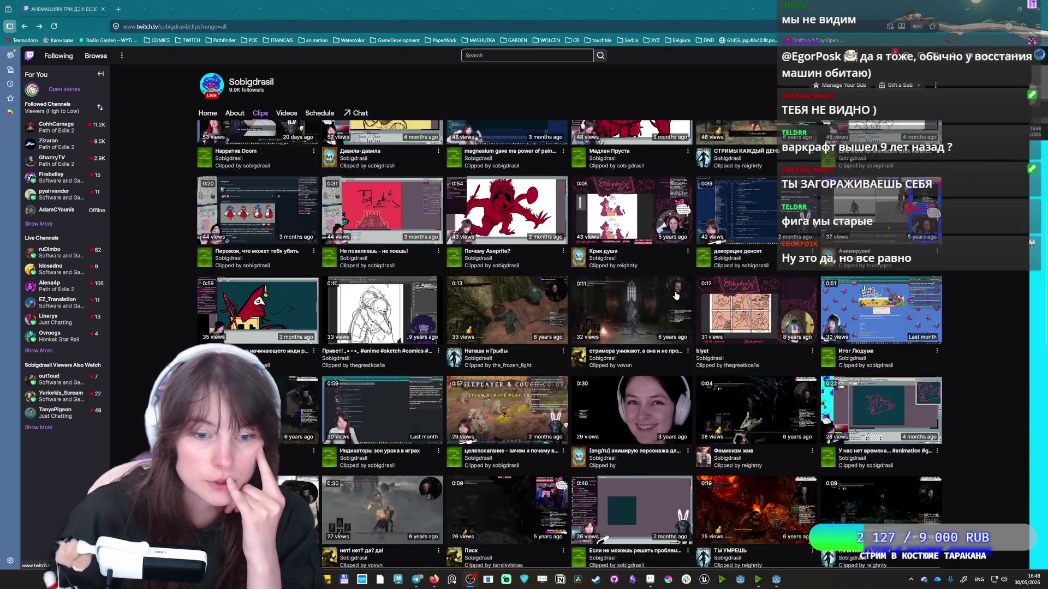
scroll(674, 296, down, 3)
scroll(617, 303, down, 2)
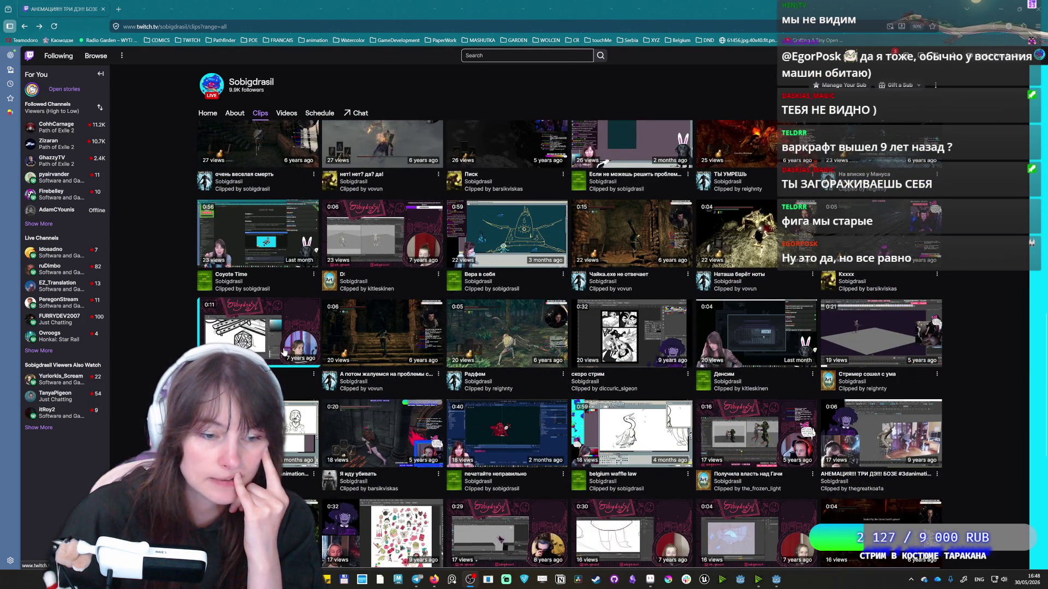
scroll(284, 353, down, 1)
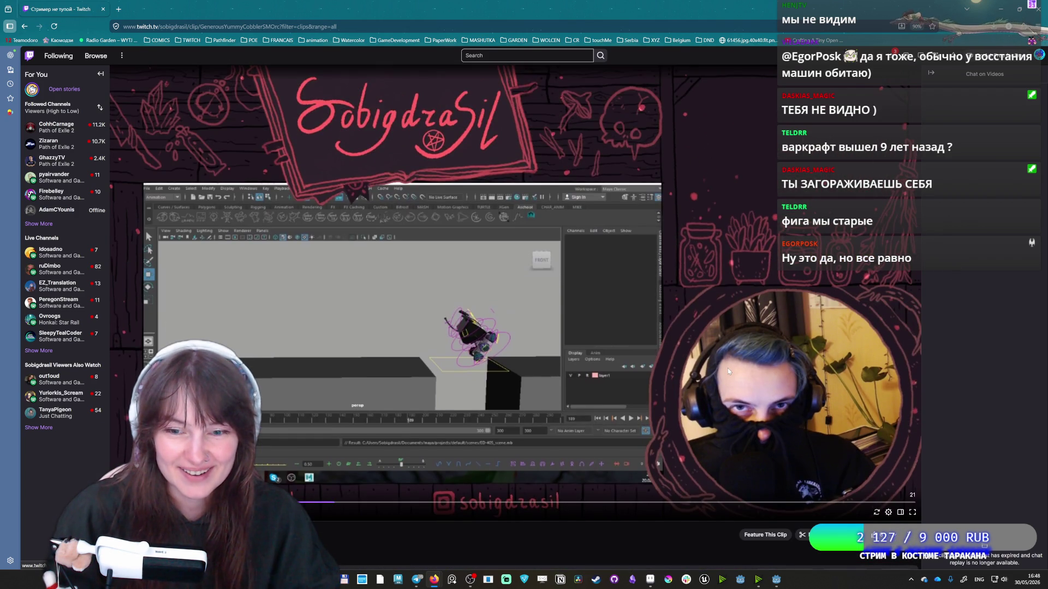
scroll(728, 371, down, 1)
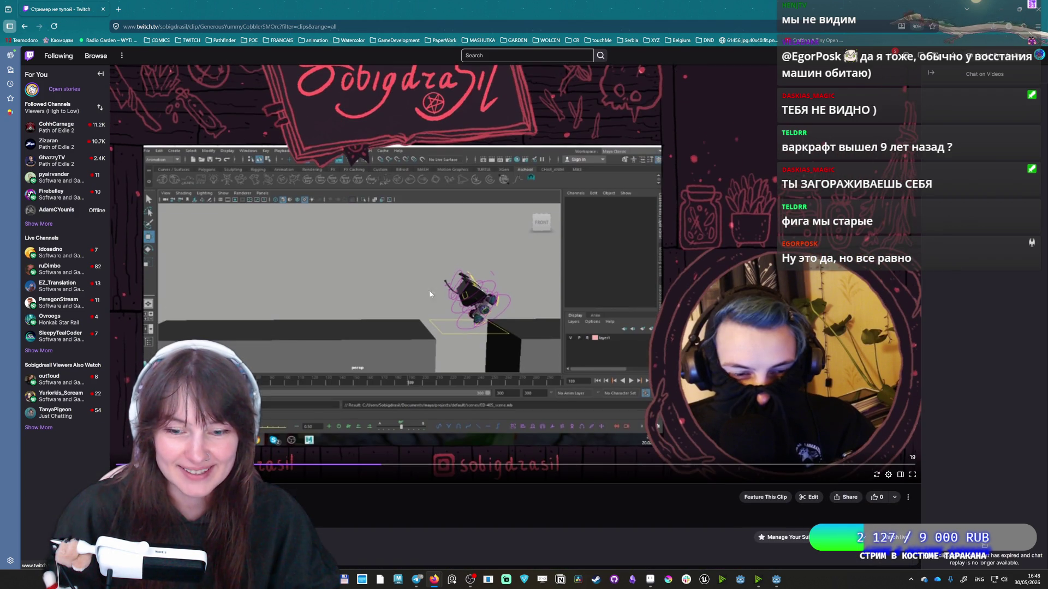
Step: Go back to the channel's clips list and filter it to clips from the past week
click(25, 26)
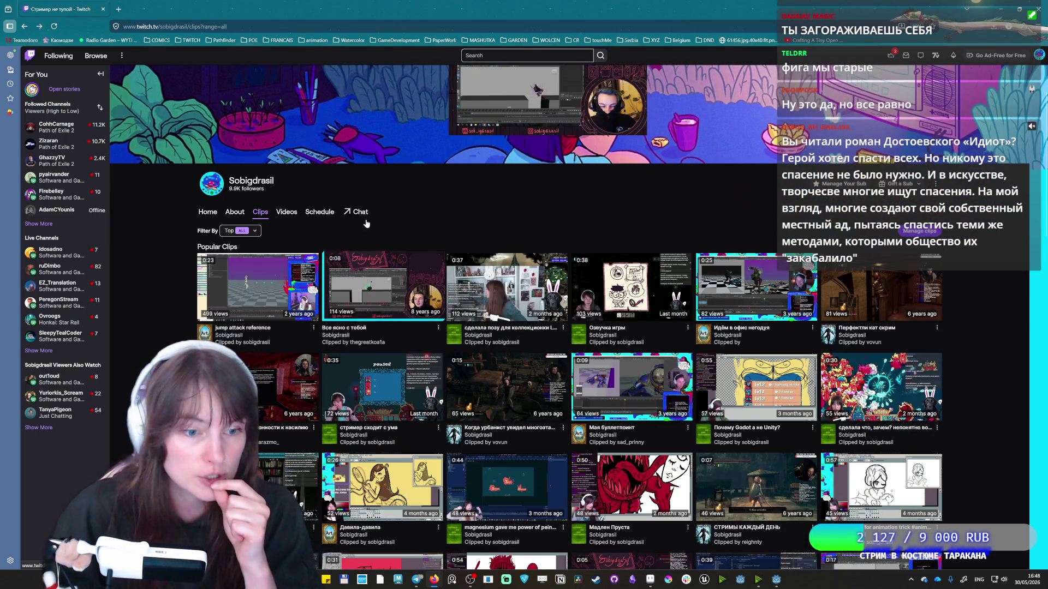
click(239, 231)
click(270, 254)
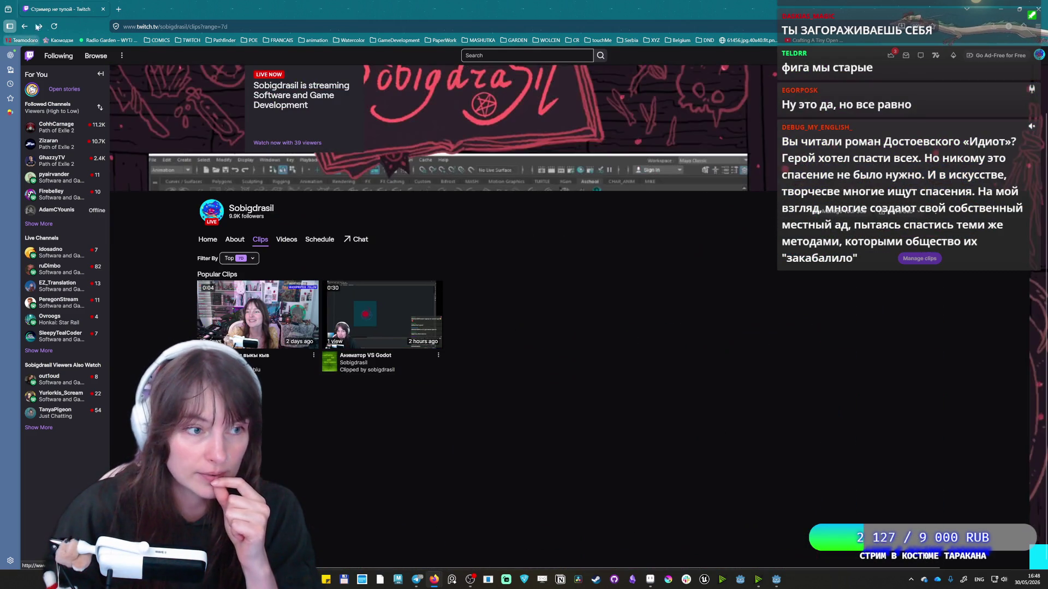
click(231, 258)
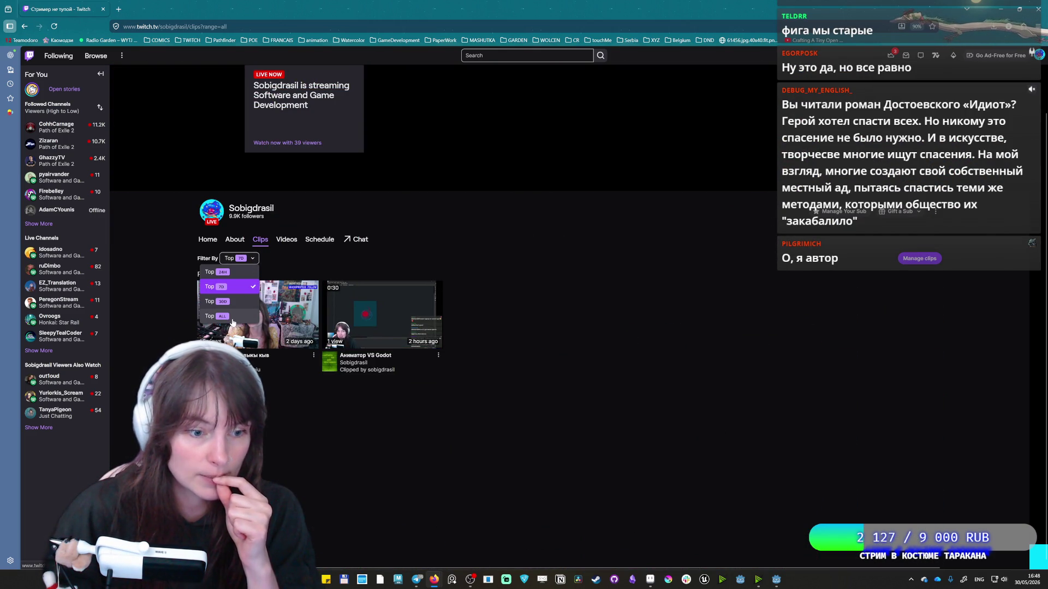
scroll(569, 396, down, 2)
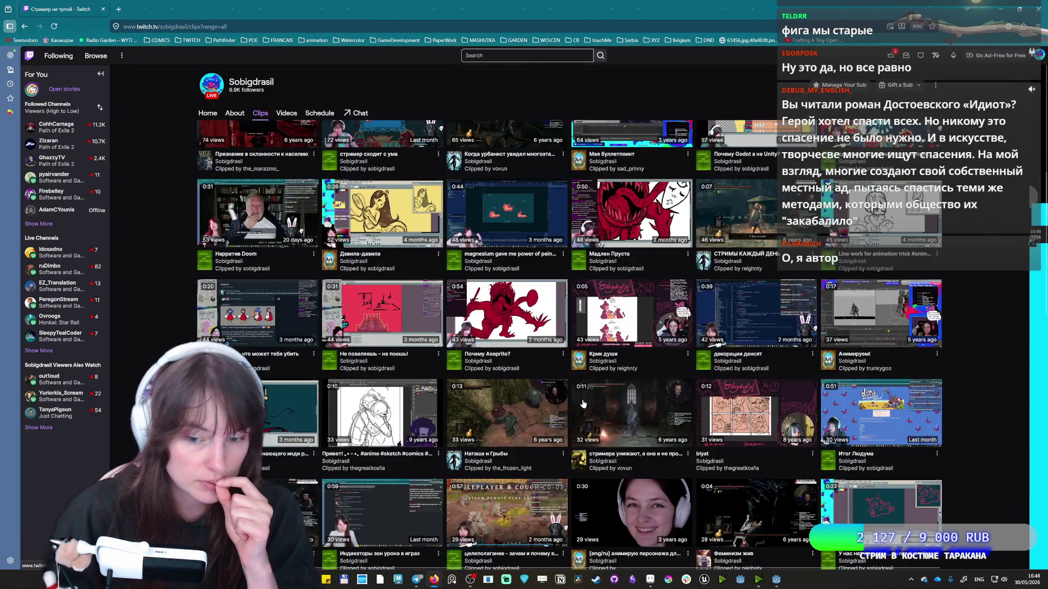
scroll(575, 391, down, 2)
scroll(573, 389, down, 2)
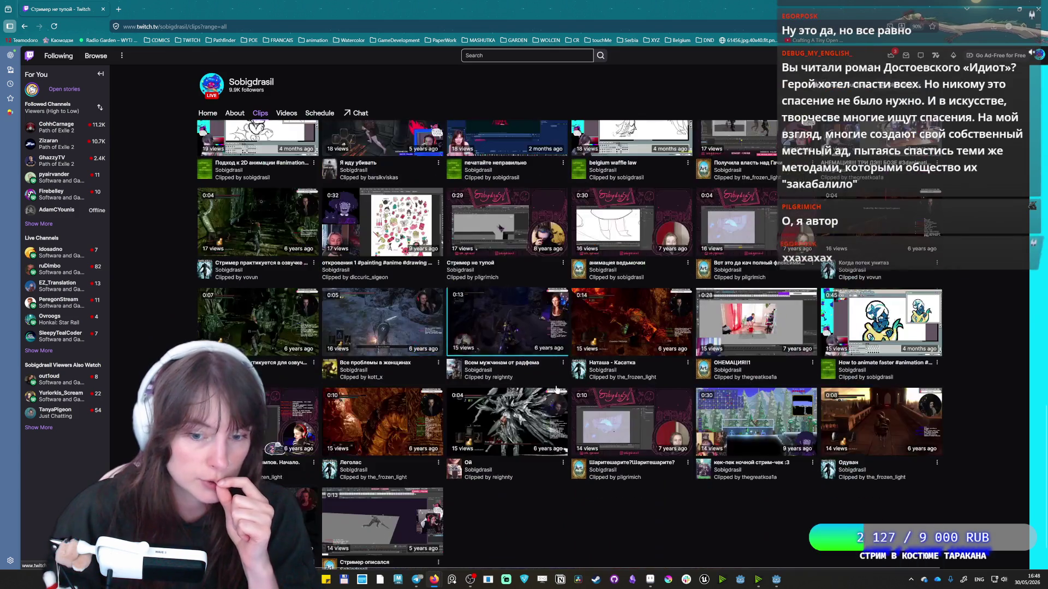
scroll(548, 385, down, 2)
scroll(506, 374, down, 5)
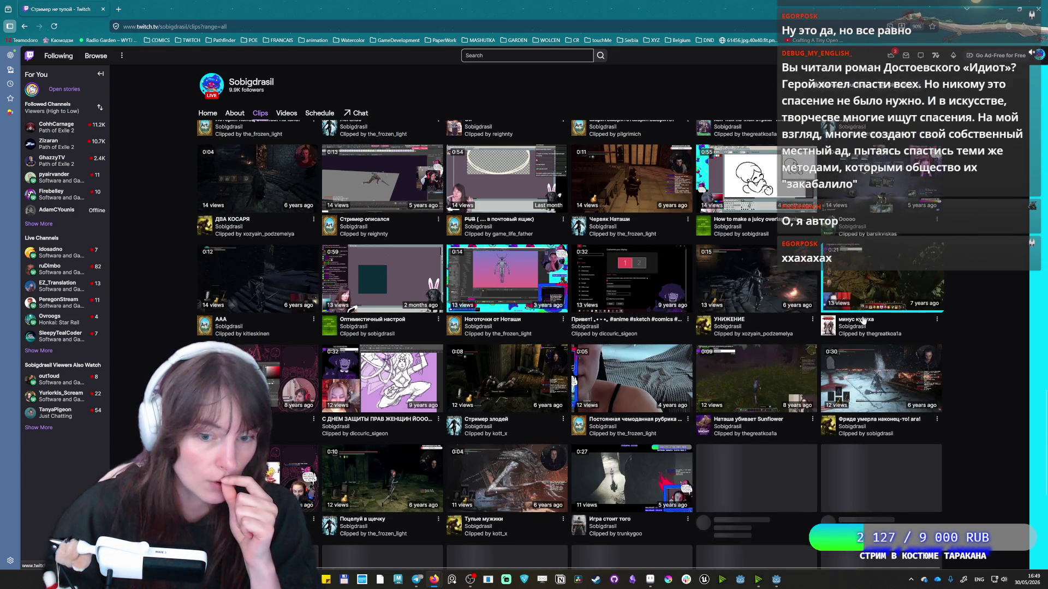
scroll(900, 282, down, 2)
scroll(859, 298, down, 2)
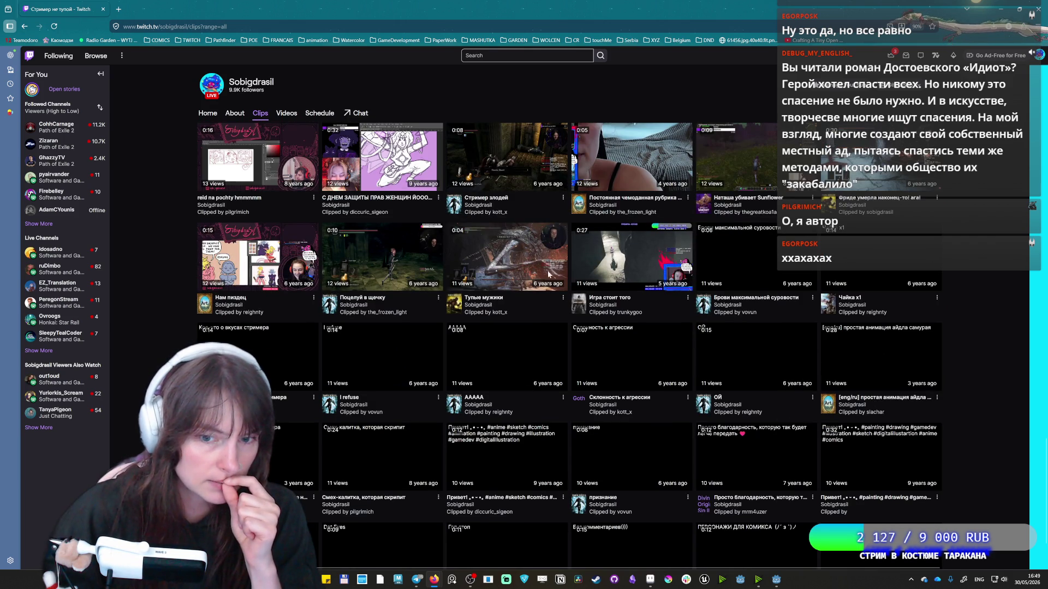
scroll(443, 275, up, 2)
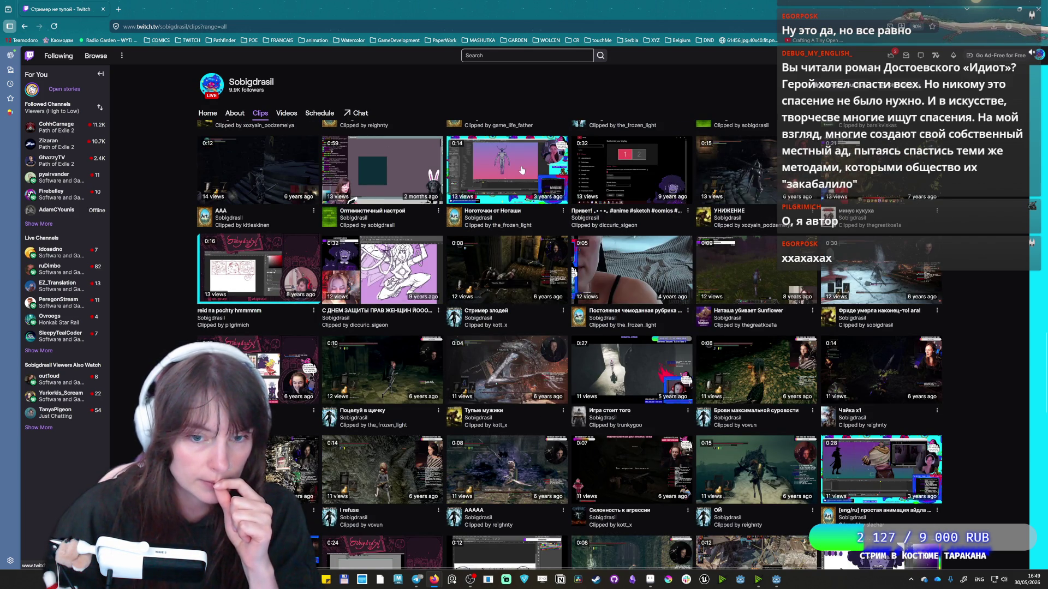
scroll(606, 356, down, 3)
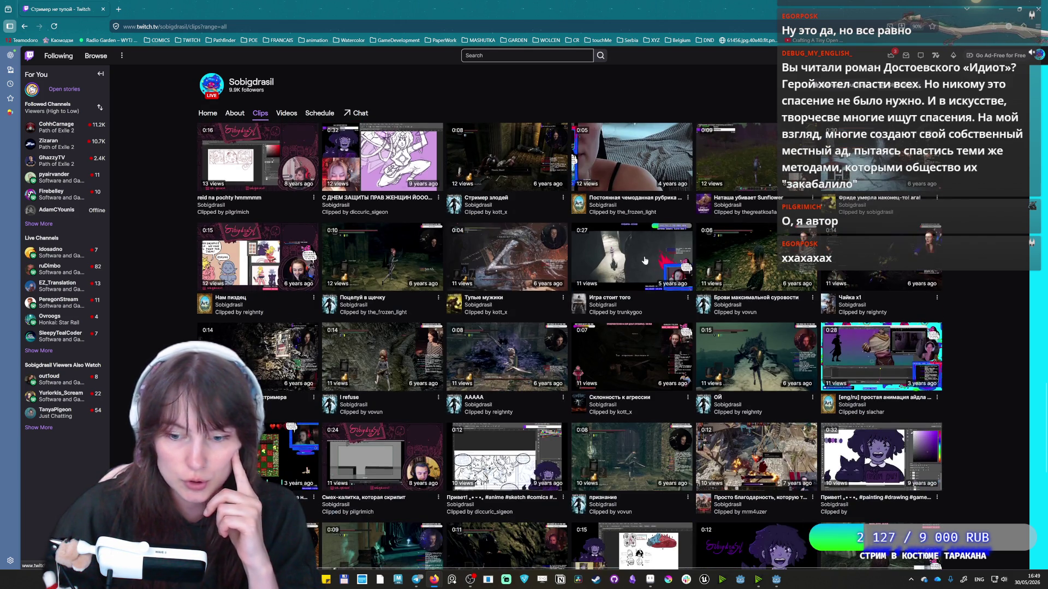
scroll(952, 306, down, 2)
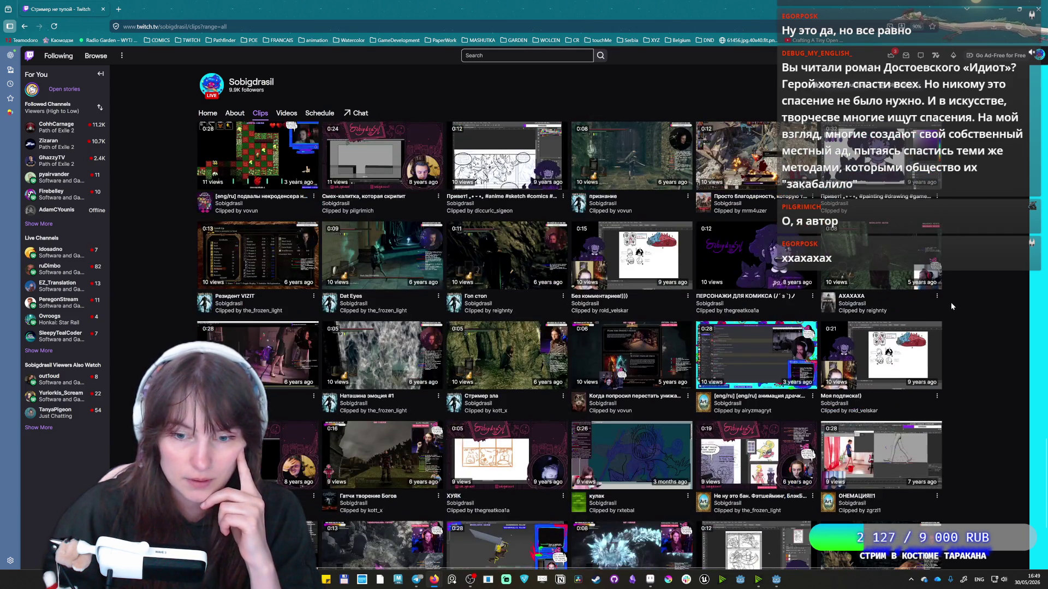
scroll(947, 296, down, 5)
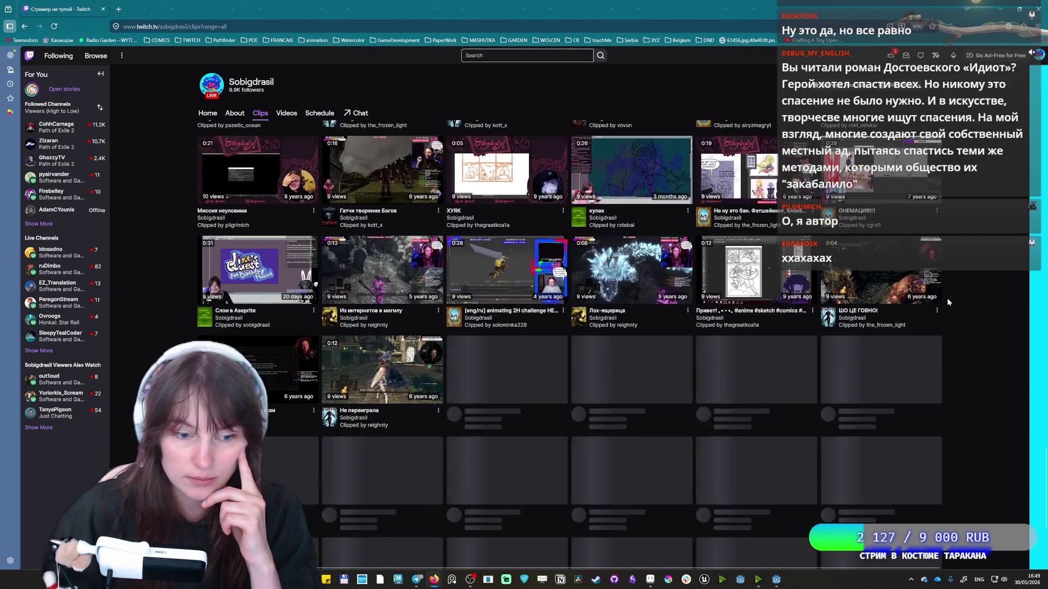
scroll(946, 298, down, 1)
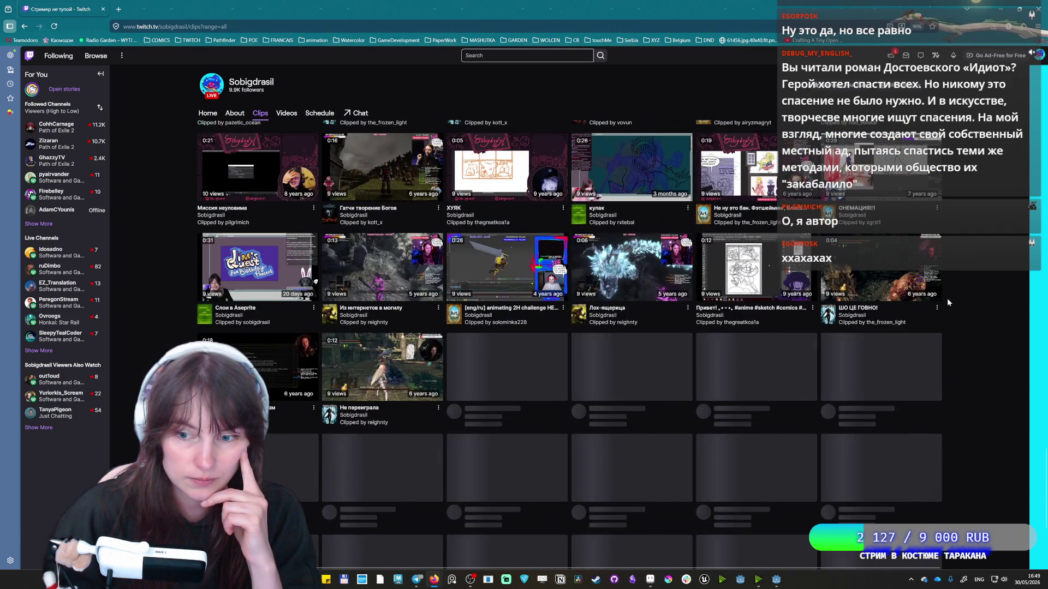
scroll(899, 286, up, 1)
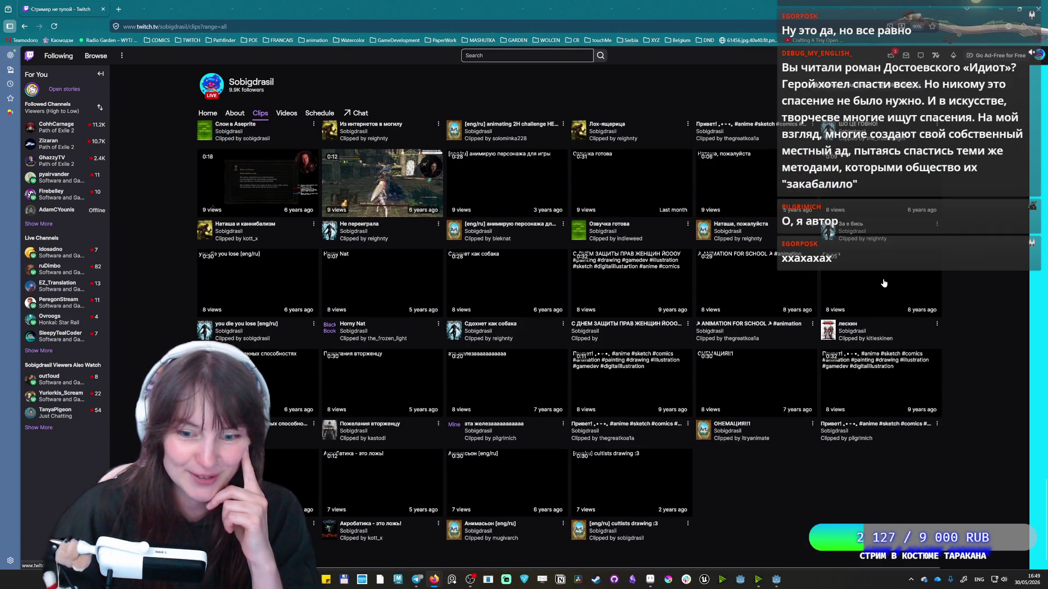
scroll(833, 353, up, 1)
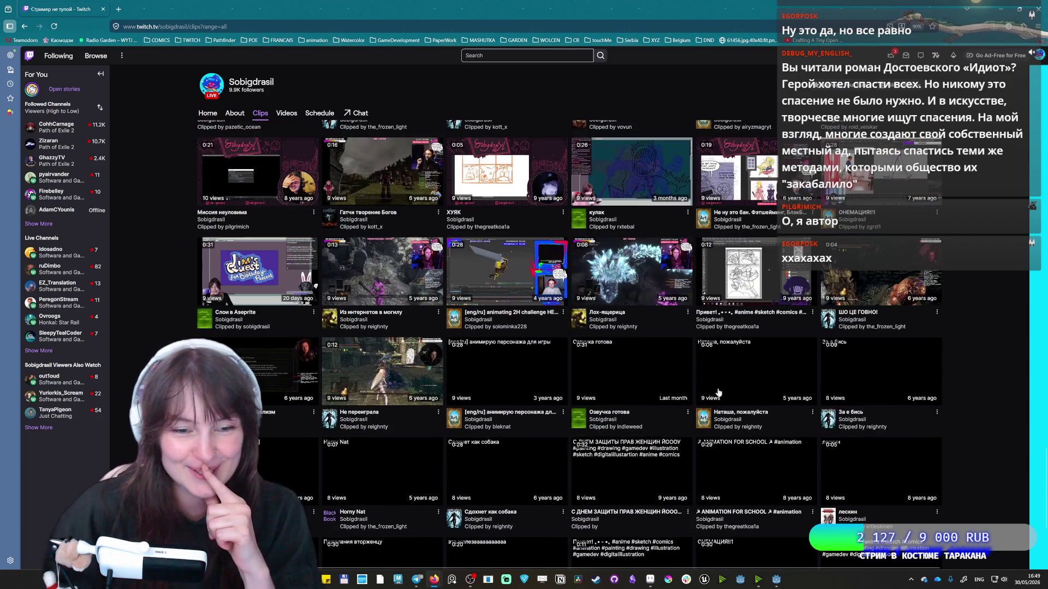
scroll(631, 405, down, 2)
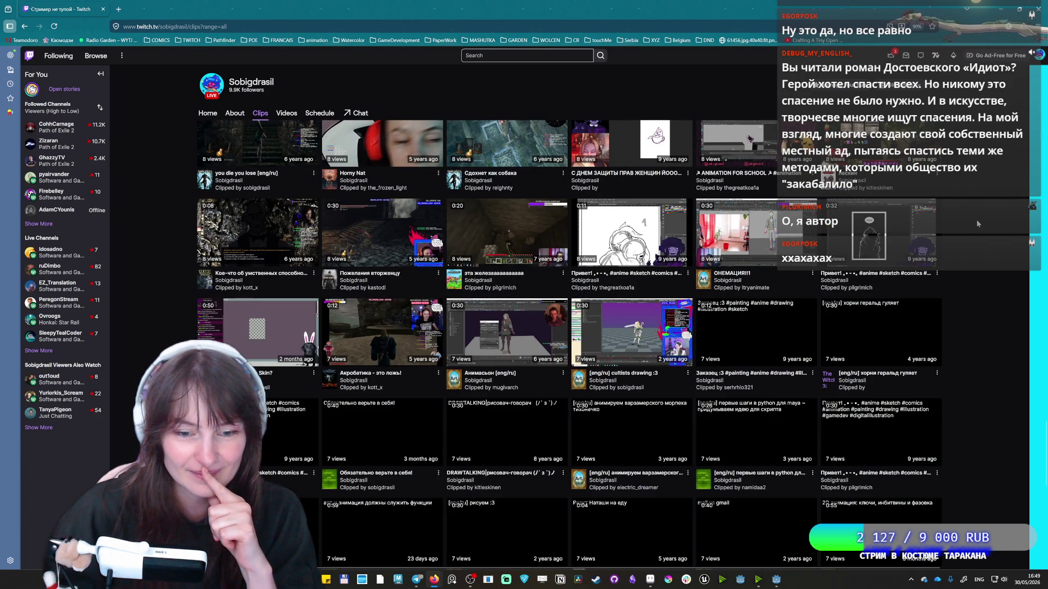
scroll(978, 230, down, 1)
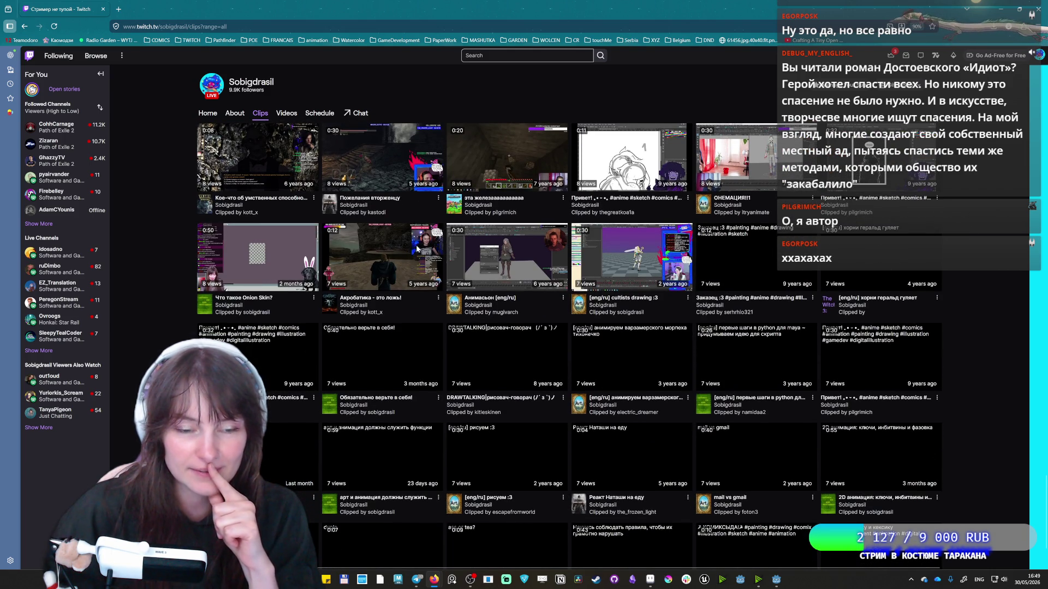
scroll(417, 248, down, 2)
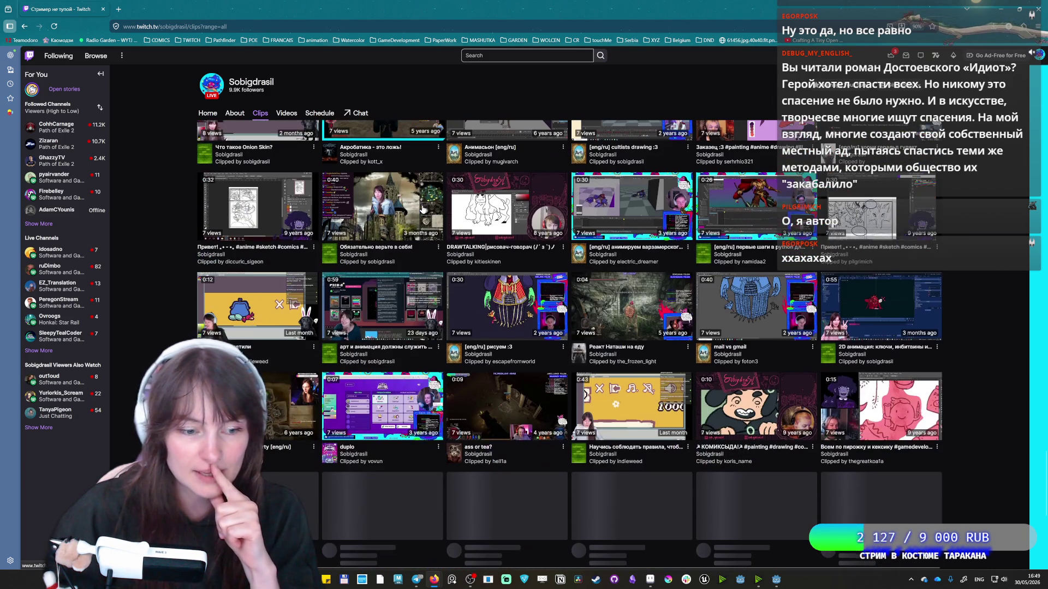
scroll(422, 210, down, 2)
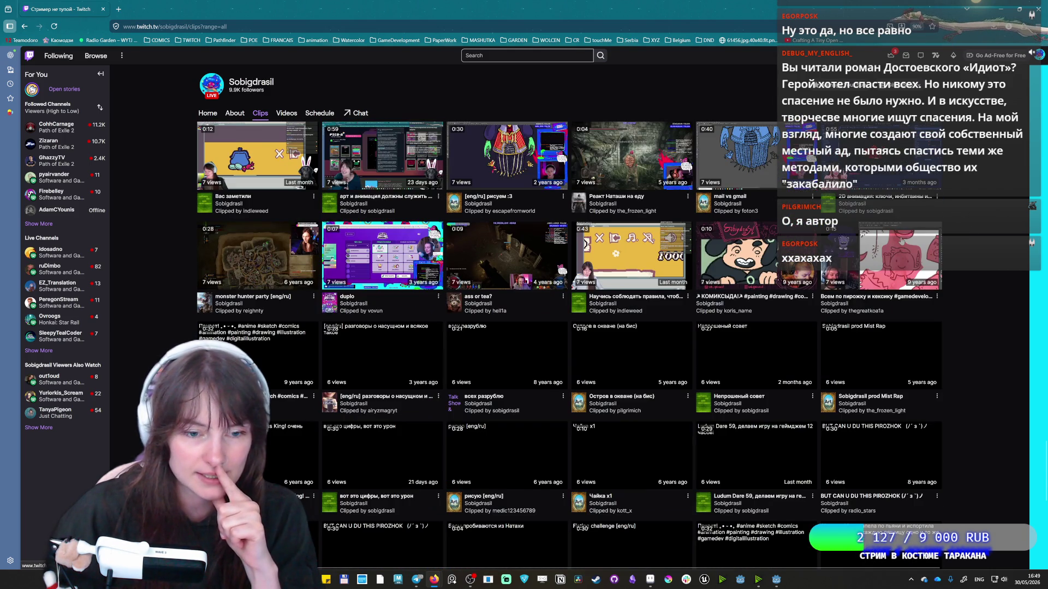
scroll(913, 267, down, 2)
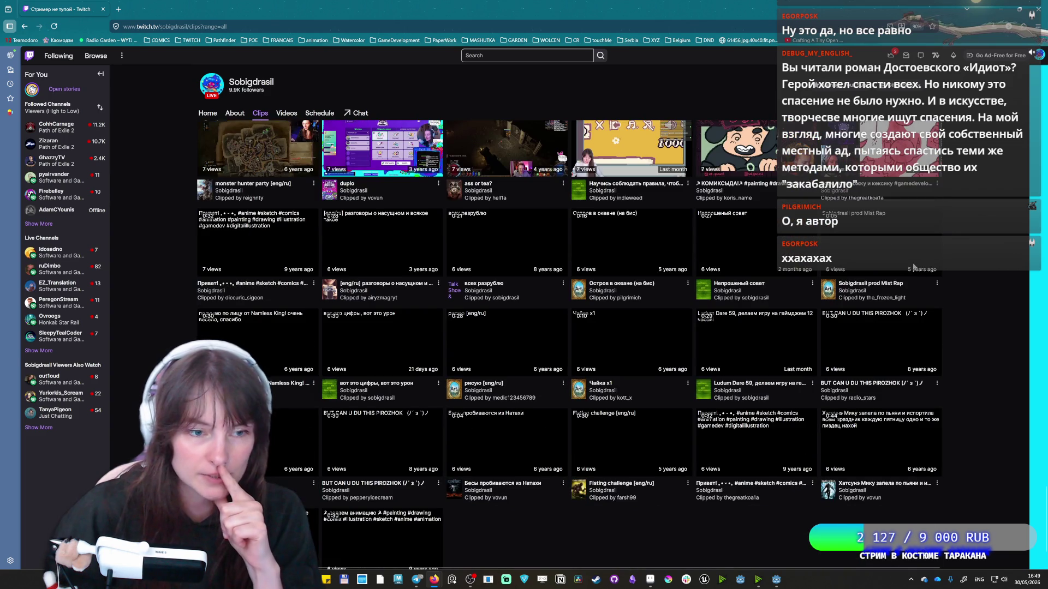
scroll(913, 267, down, 1)
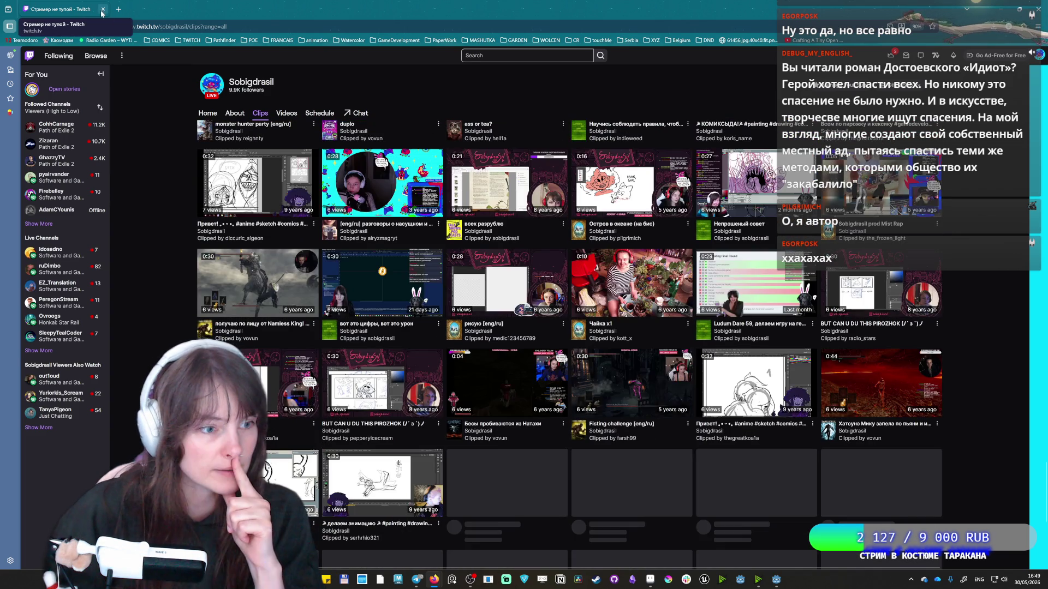
click(102, 10)
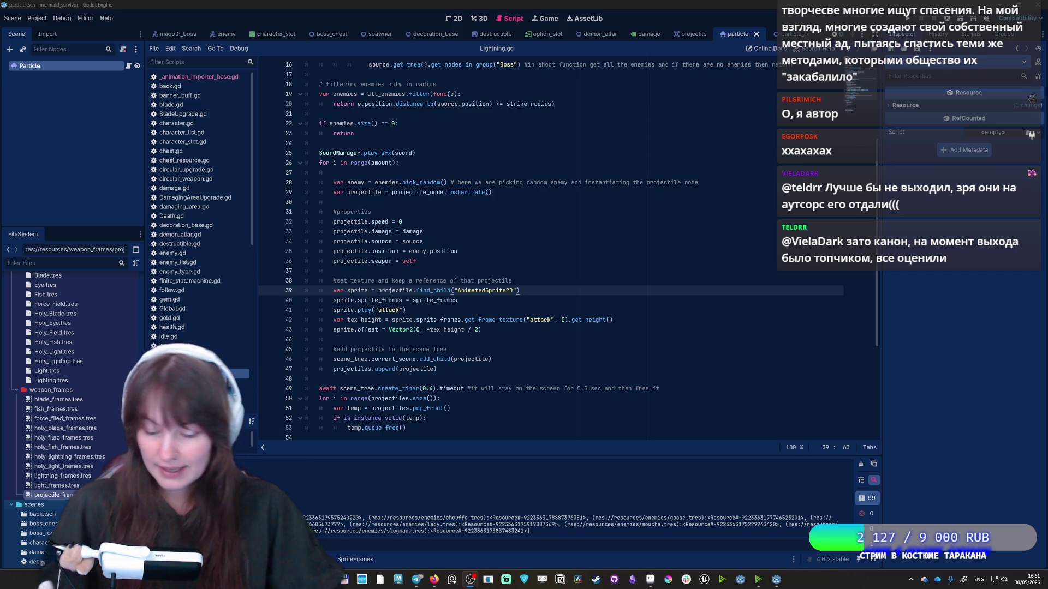
Step: Bring the Aseprite window with MS_MagicBullet_01-Sheet.png to the front
key(alt+Tab)
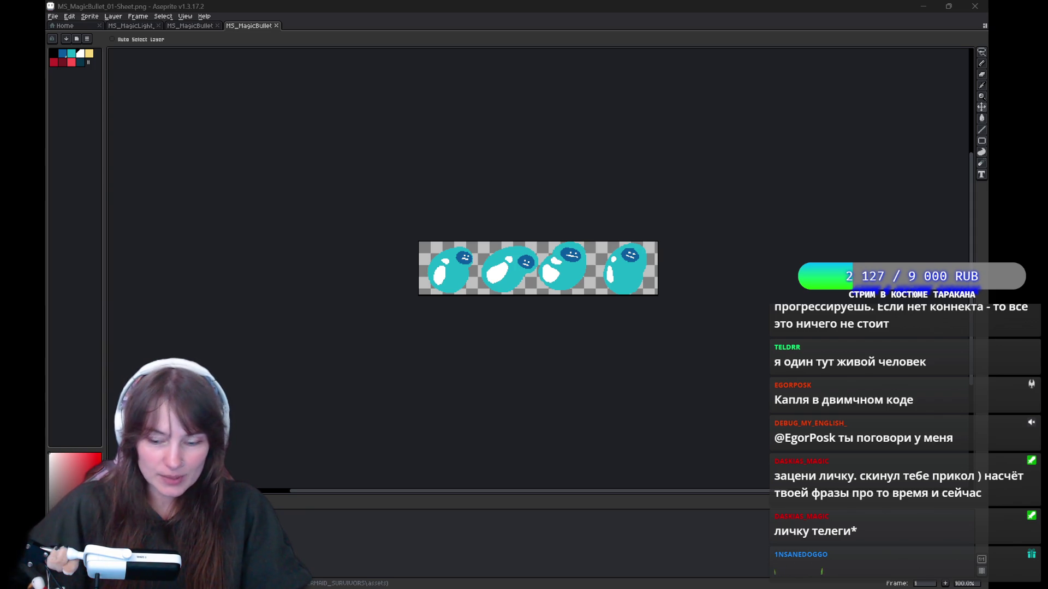
scroll(708, 226, up, 2)
key(g)
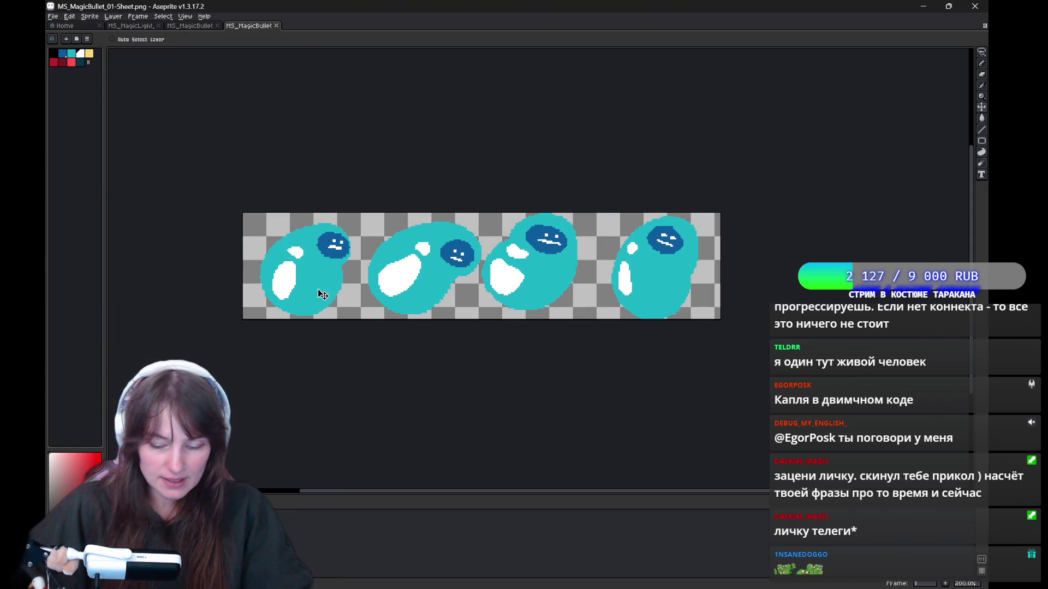
alt+click(323, 254)
scroll(322, 254, up, 3)
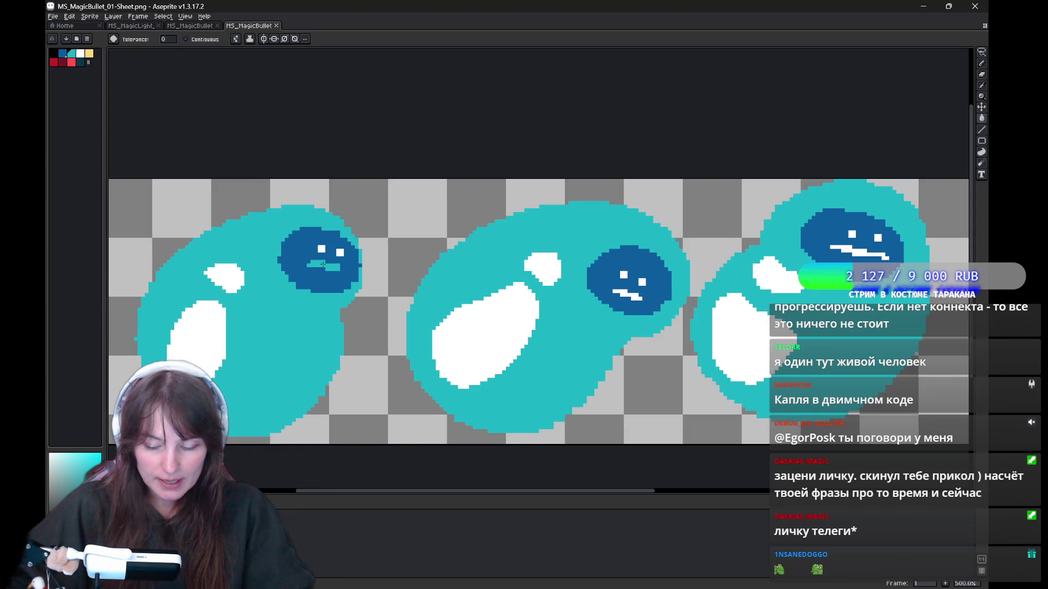
click(323, 265)
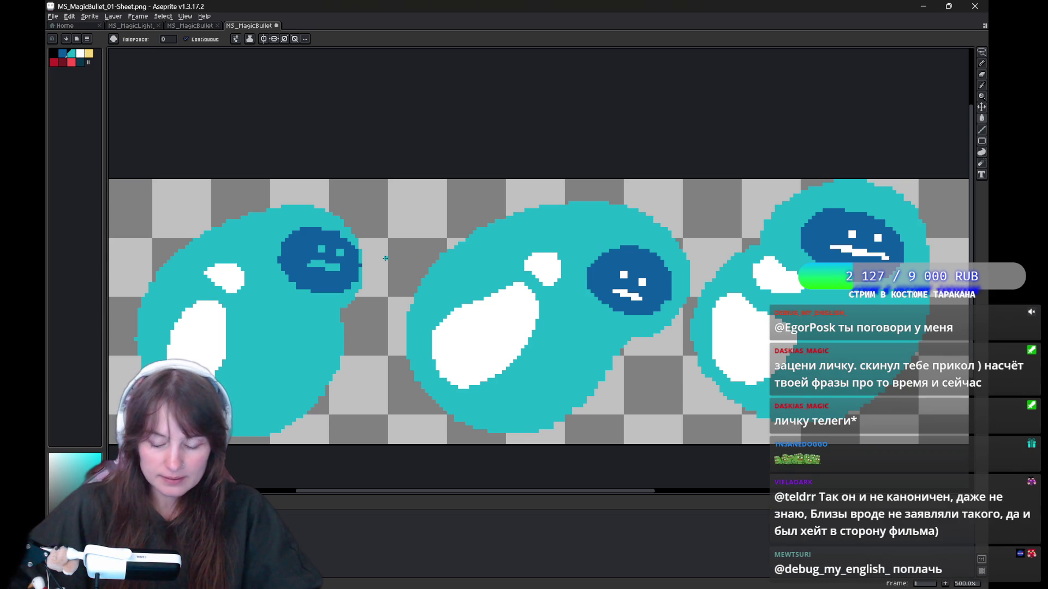
key(v)
key(g)
click(311, 251)
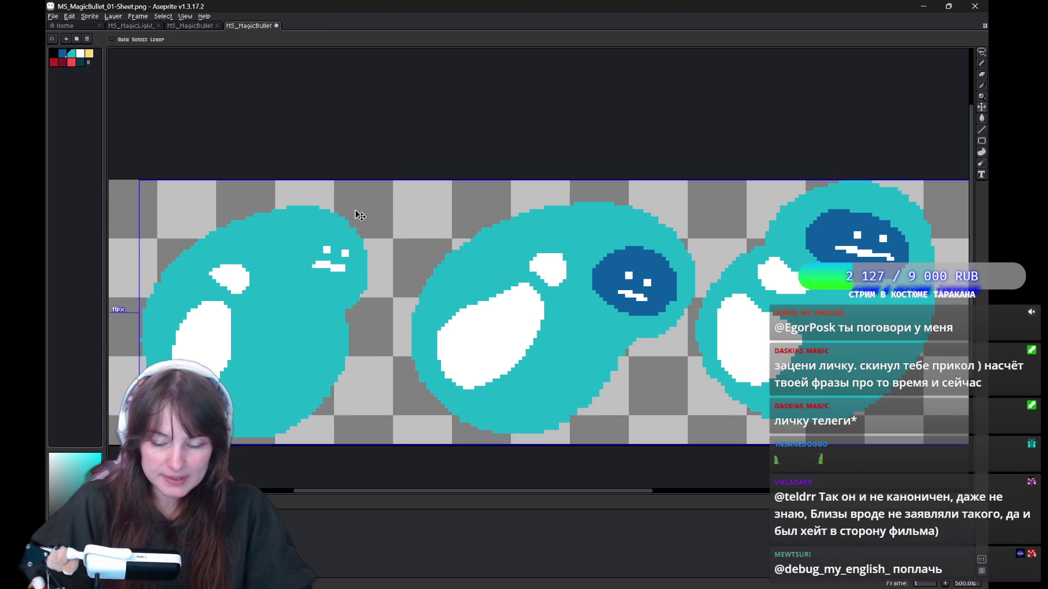
key(ctrl+z)
key(b)
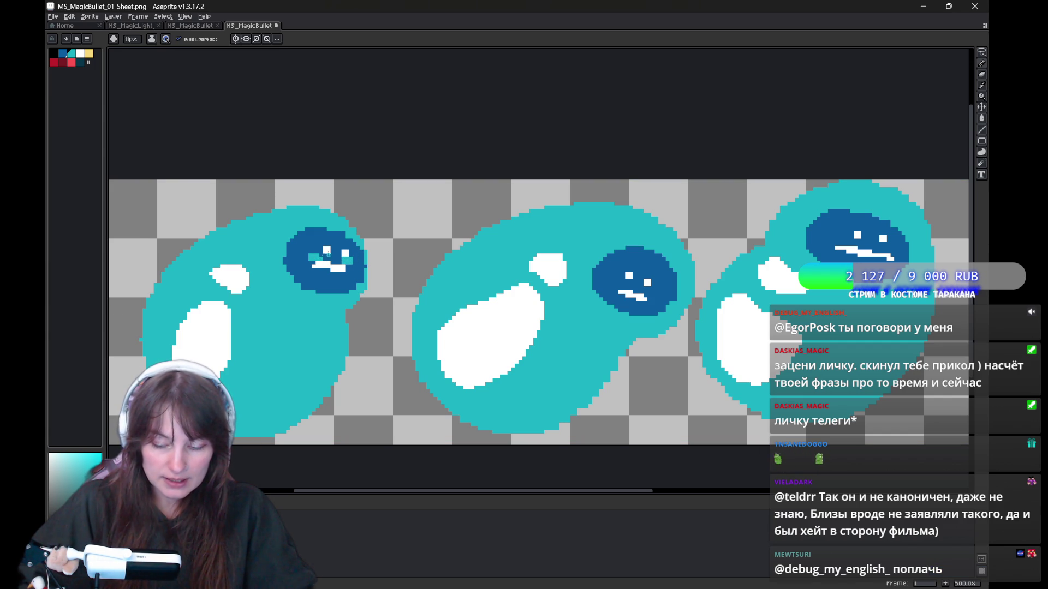
scroll(361, 244, down, 3)
scroll(526, 269, up, 1)
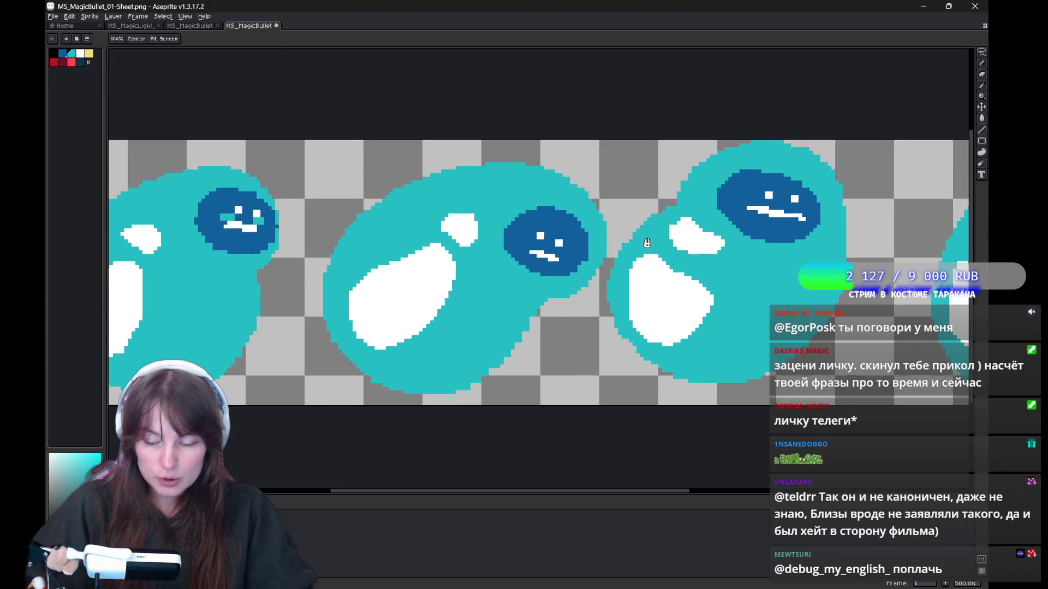
Step: Pencil a cyan highlight pixel into a blob's dark-blue eye and sample the dark blue
key(b)
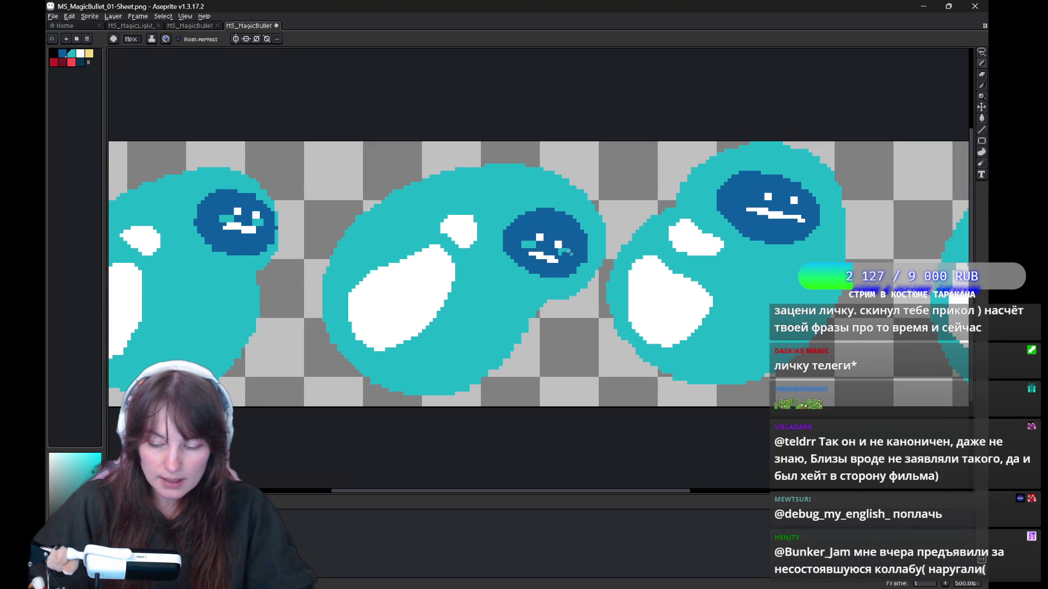
key(v)
scroll(610, 261, right, 5)
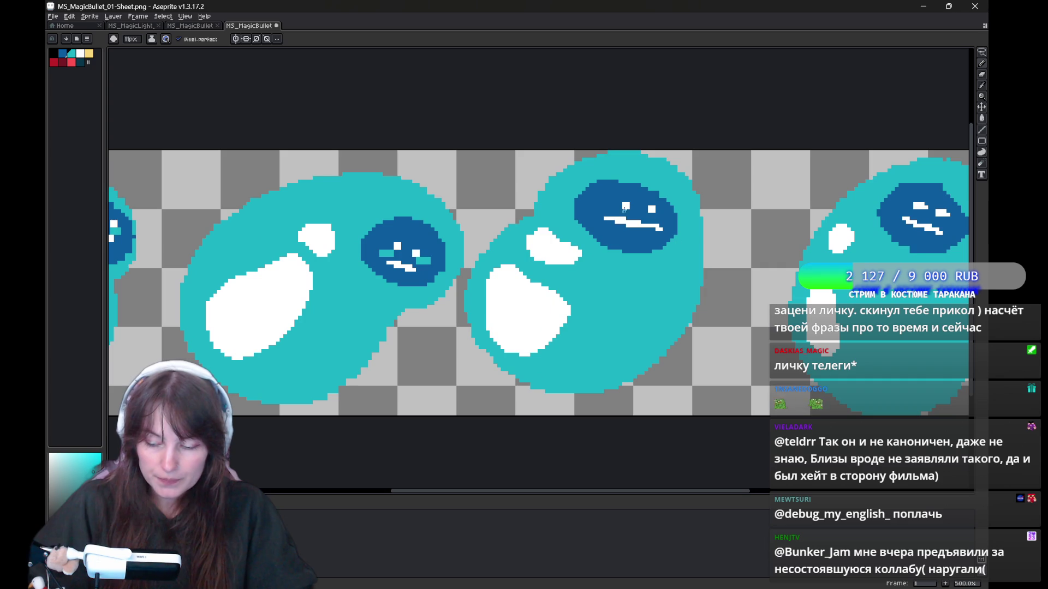
key(b)
click(618, 210)
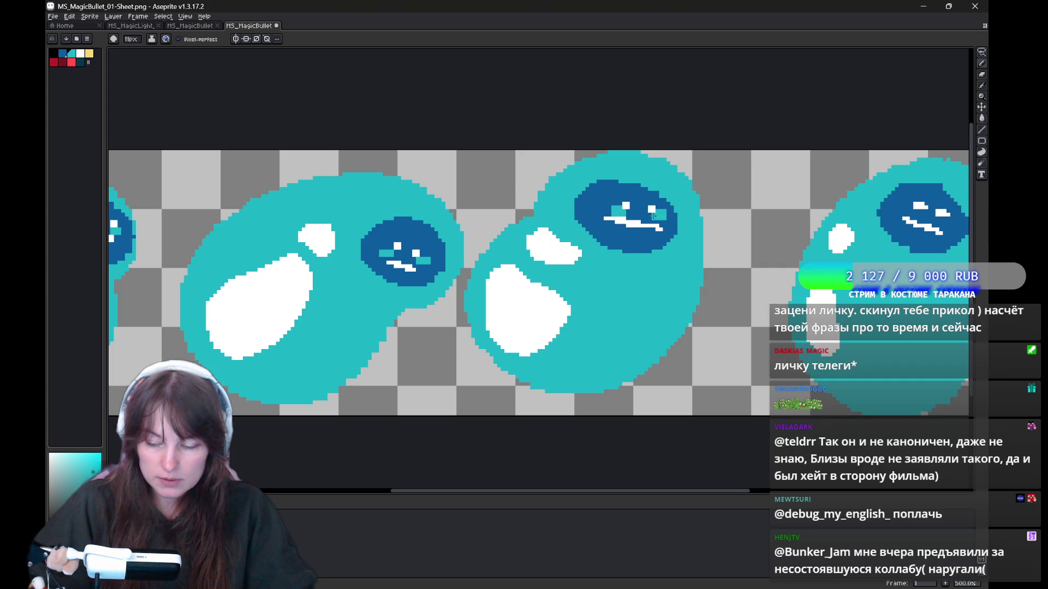
scroll(622, 229, right, 5)
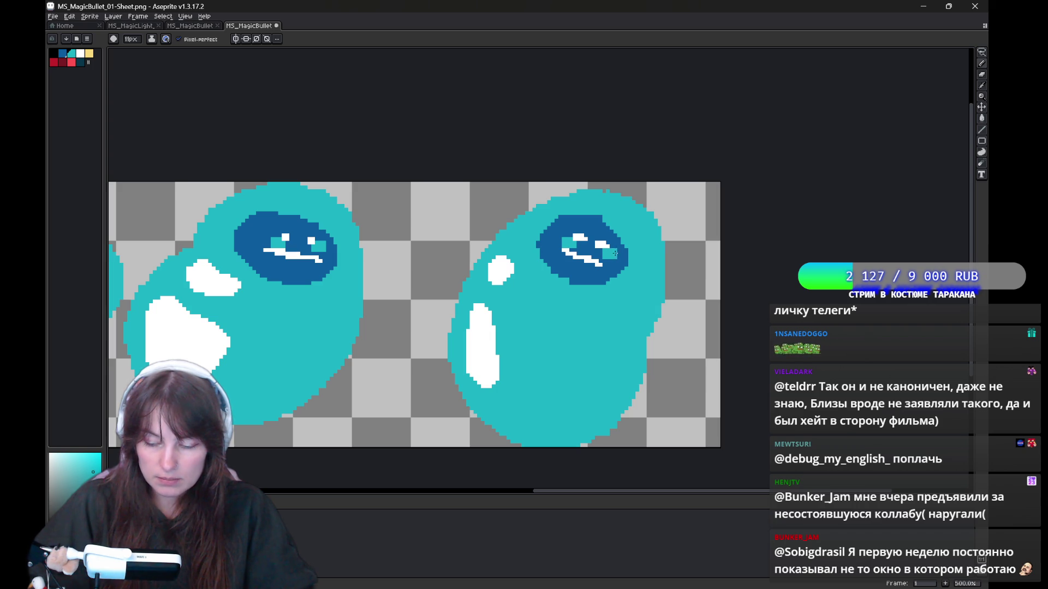
alt+click(603, 253)
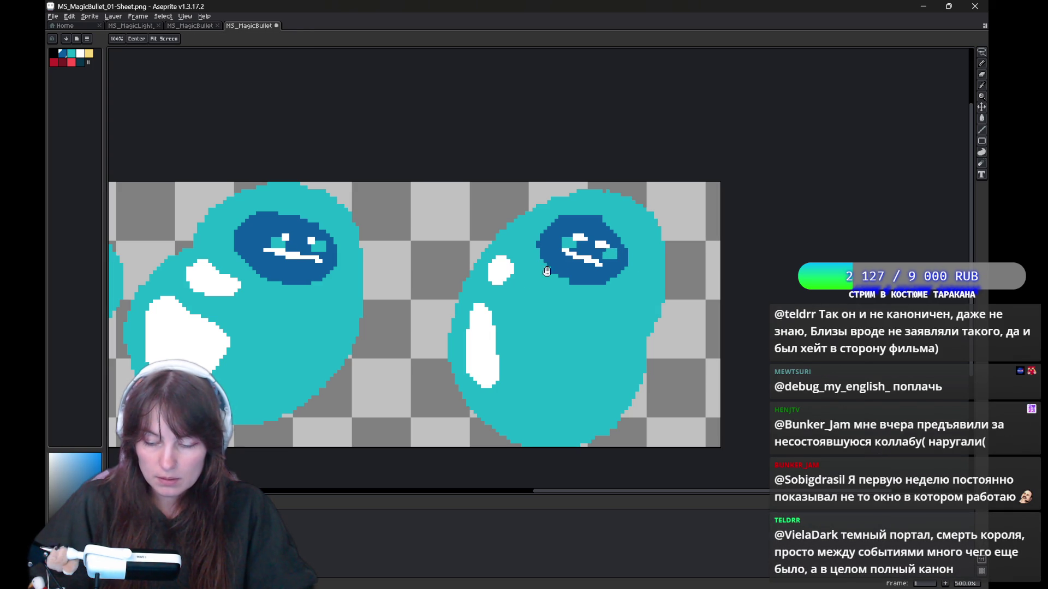
Step: Pan to the other blob frames, pick the teal colour and save the sprite sheet
drag(632, 271, 880, 257)
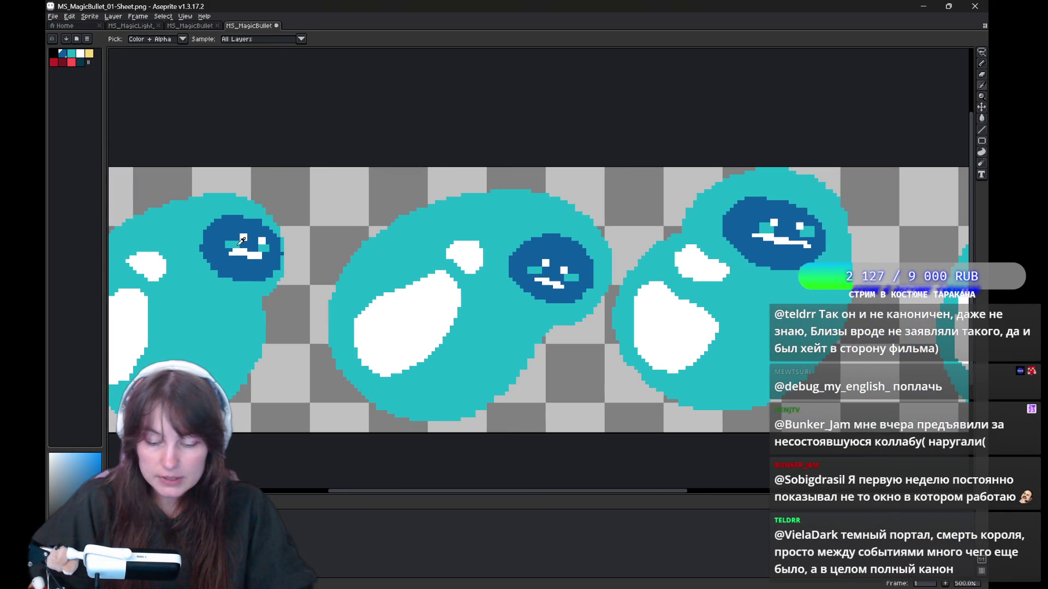
alt+click(232, 243)
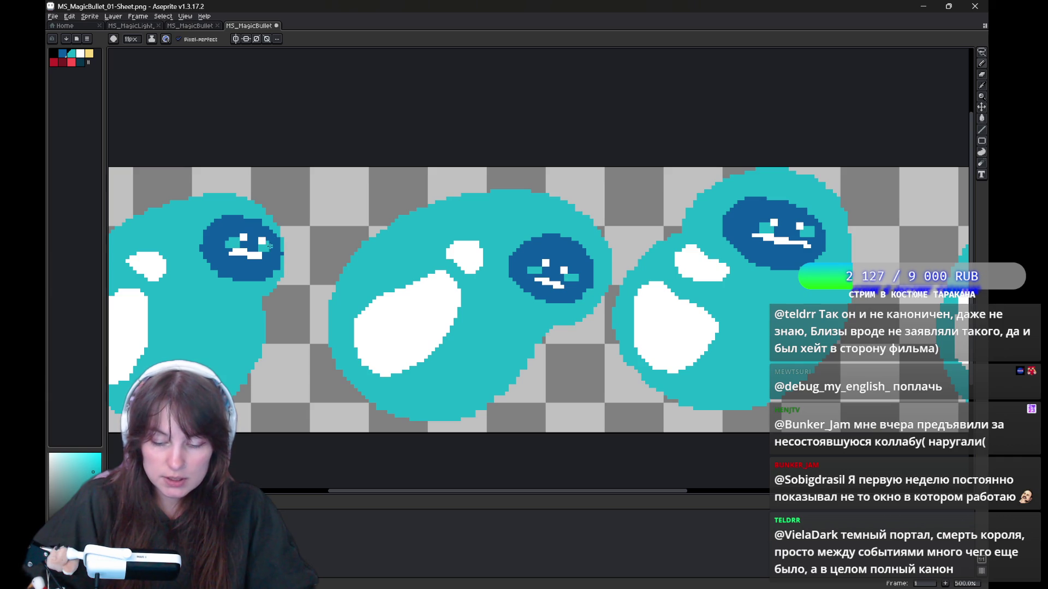
key(ctrl+s)
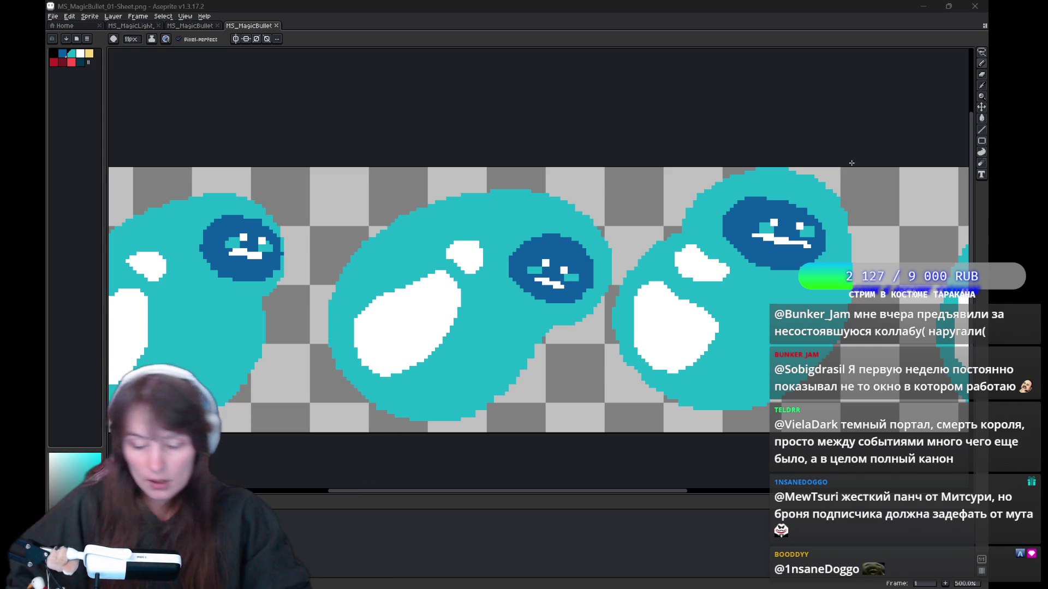
scroll(570, 301, down, 1)
scroll(571, 300, down, 3)
scroll(605, 305, up, 1)
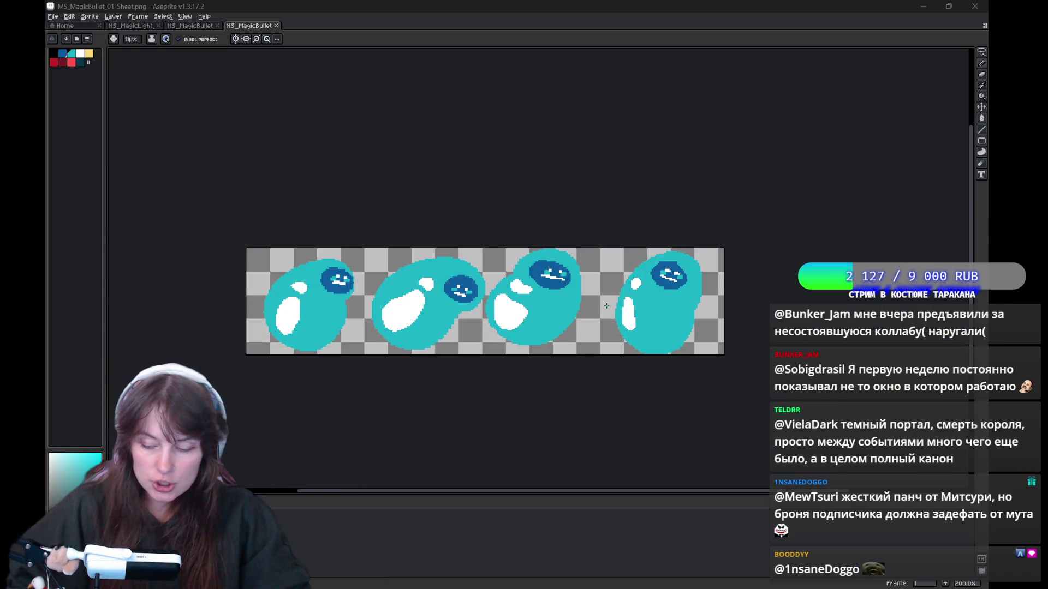
Step: Undo the last pencil stroke and start saving the sheet as a PNG file
click(480, 194)
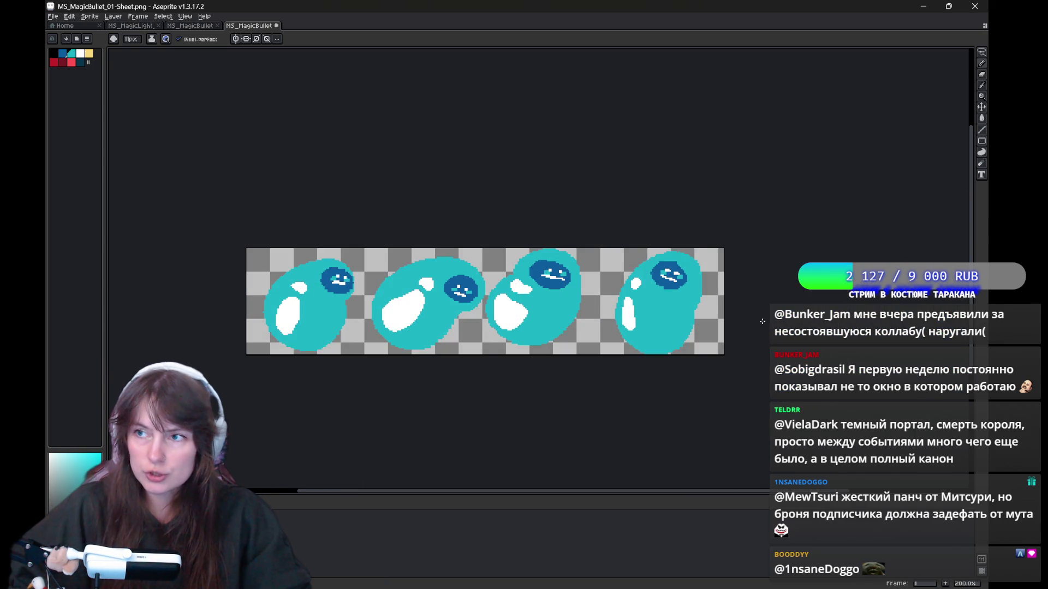
key(ctrl+z)
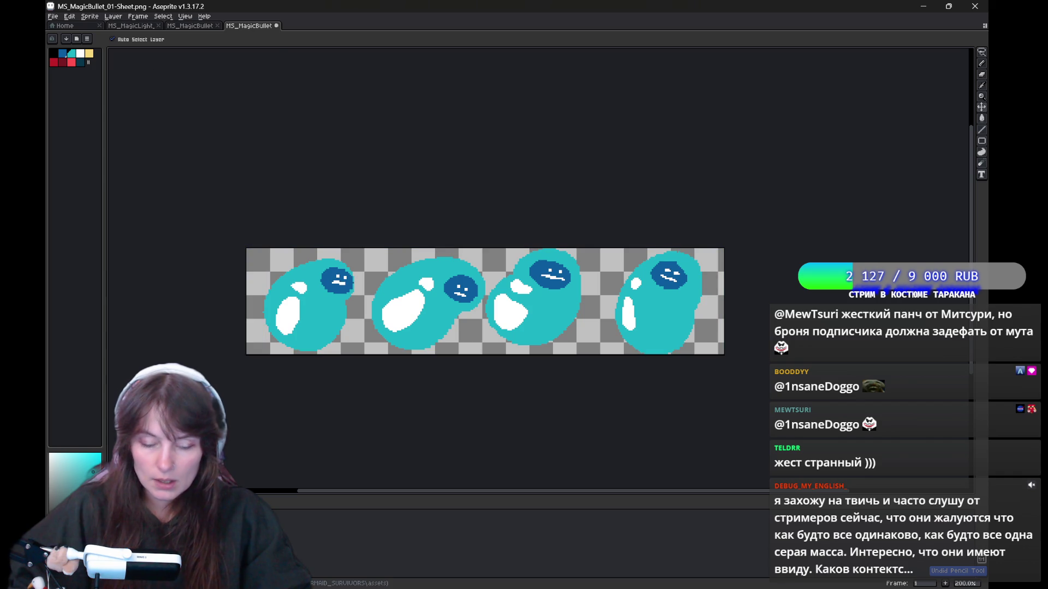
key(b)
key(ctrl+shift+s)
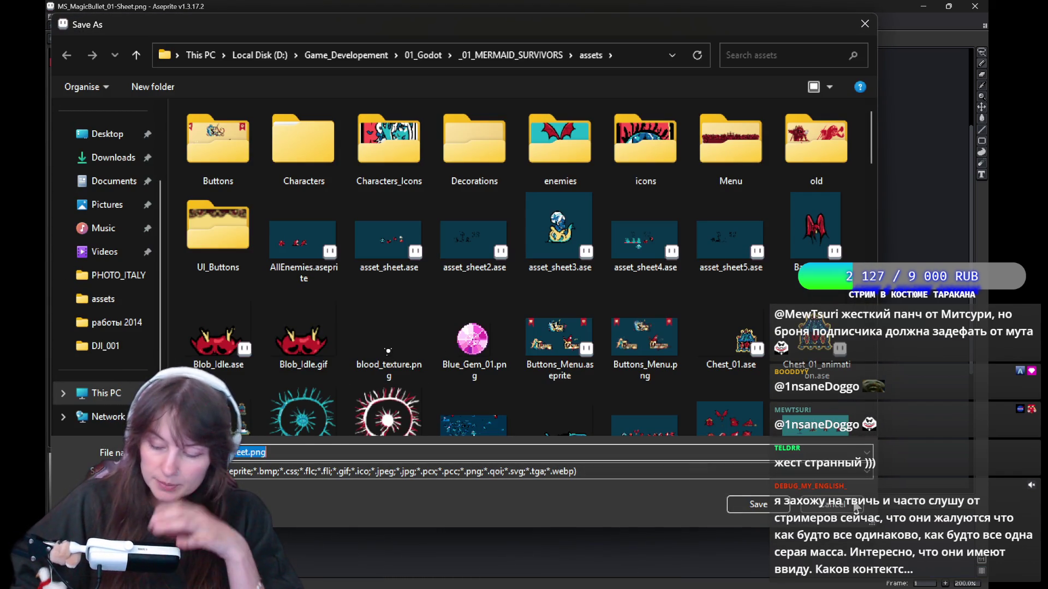
Step: Save into the assets folder, confirming replacement of MS_MagicBullet_01-Sheet.png
click(757, 508)
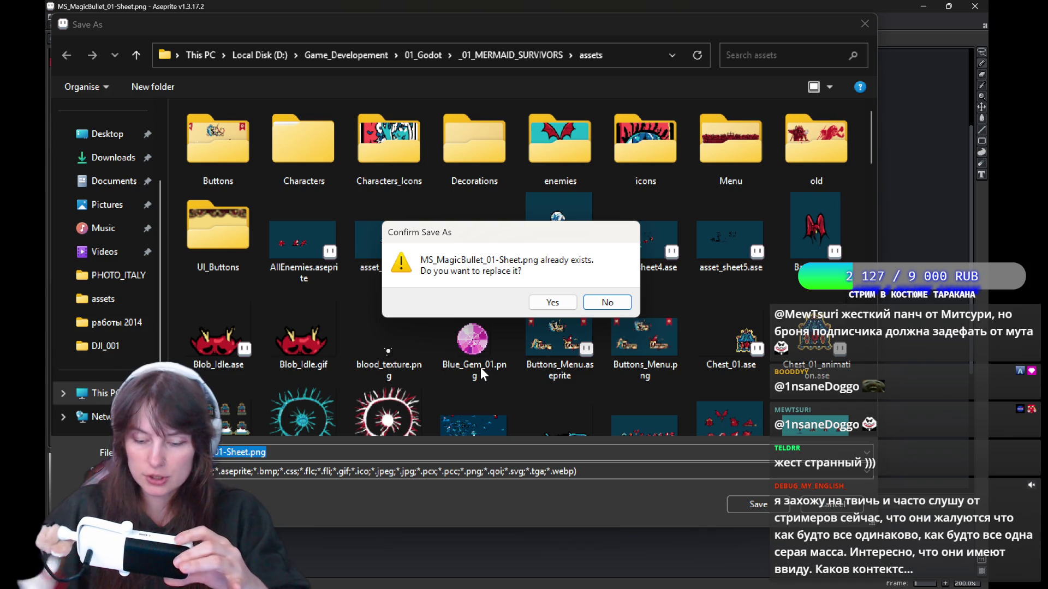
click(553, 303)
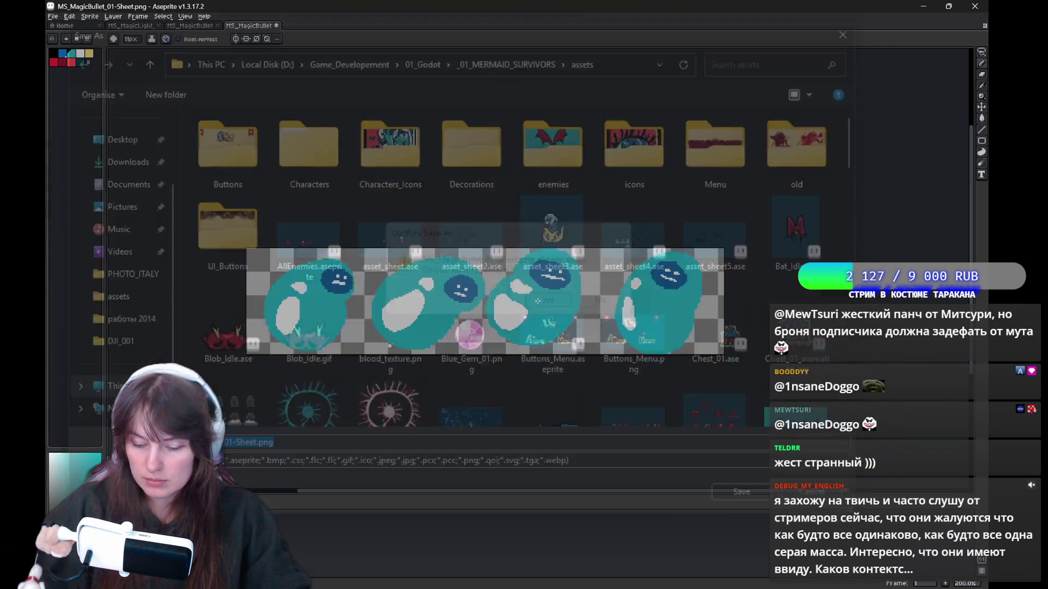